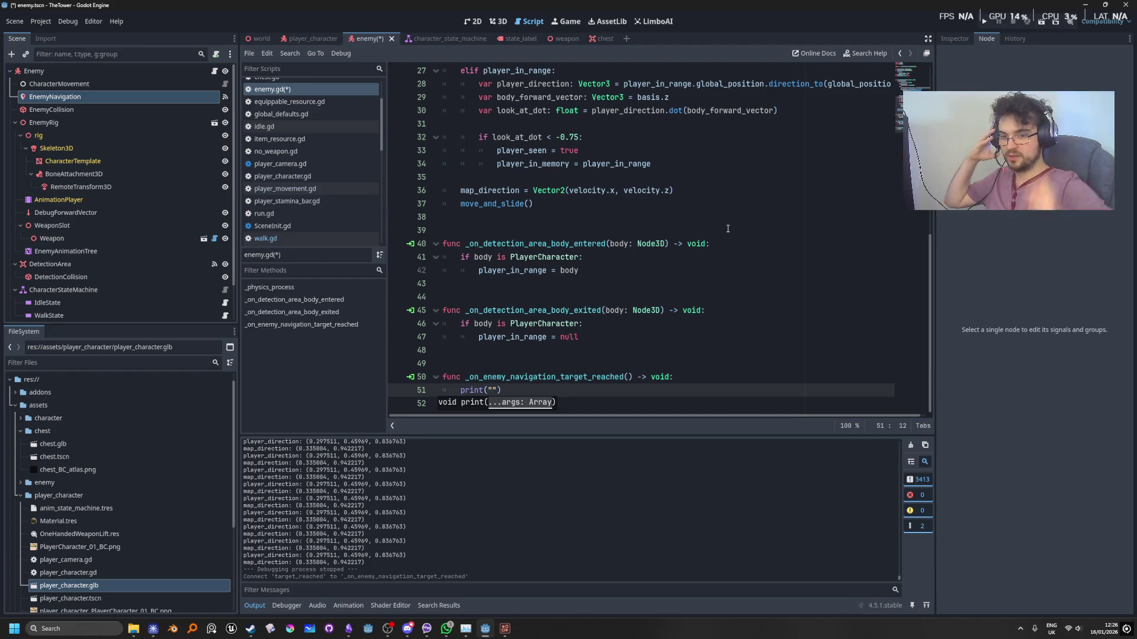
Make the target_reached handler's print call on line 51 output "reached".
left_click(780, 300)
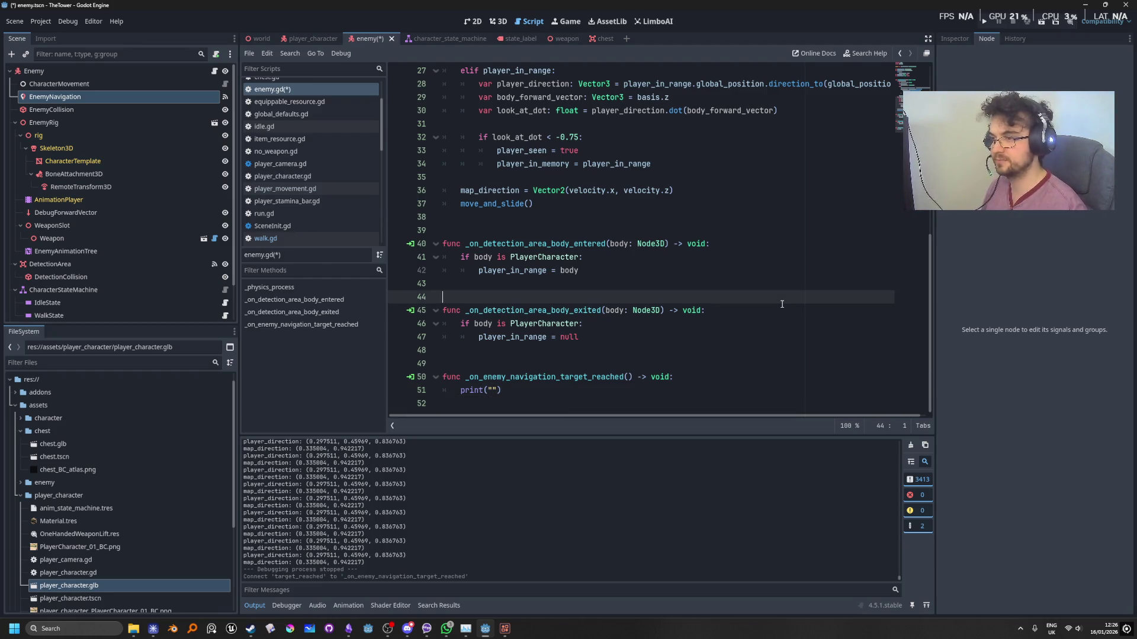
left_click(491, 390)
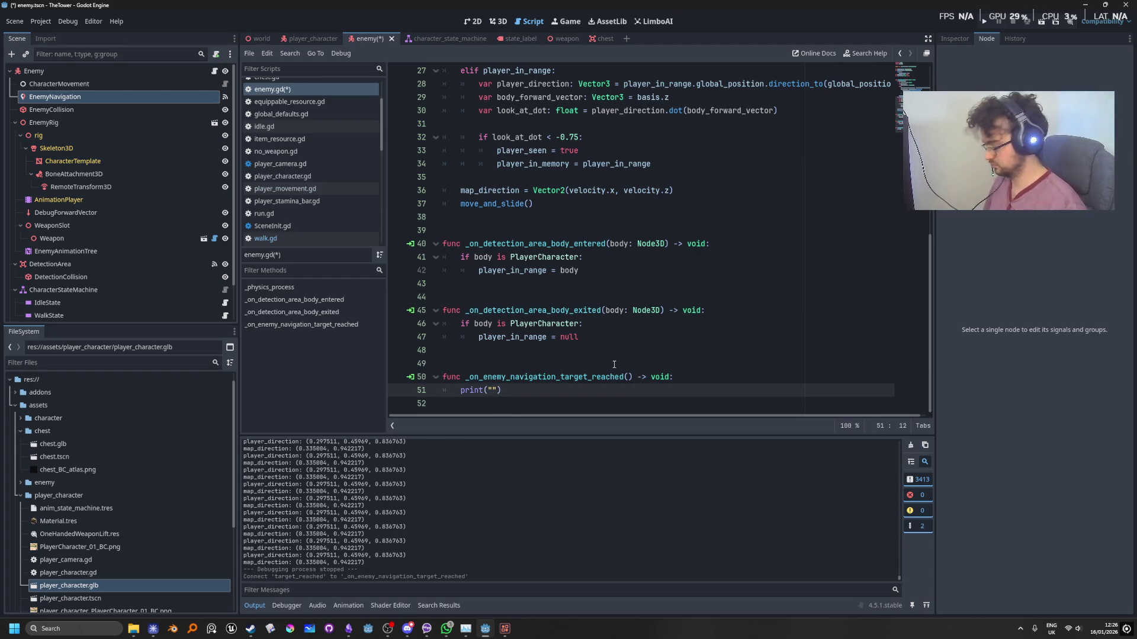
type("reached")
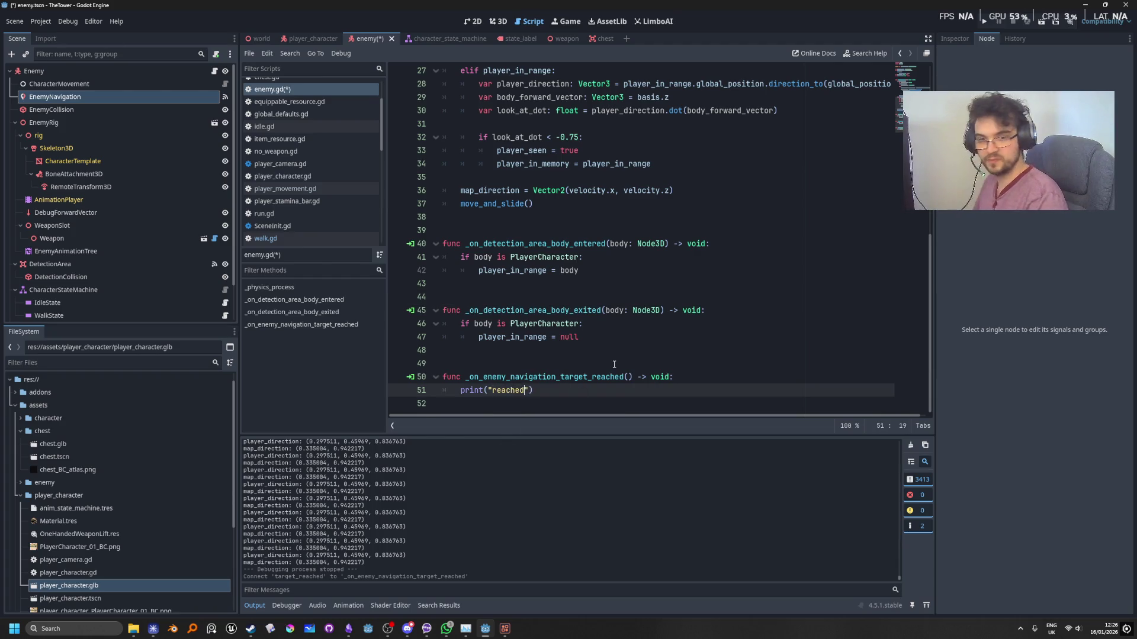
key("Return")
key("BackSpace")
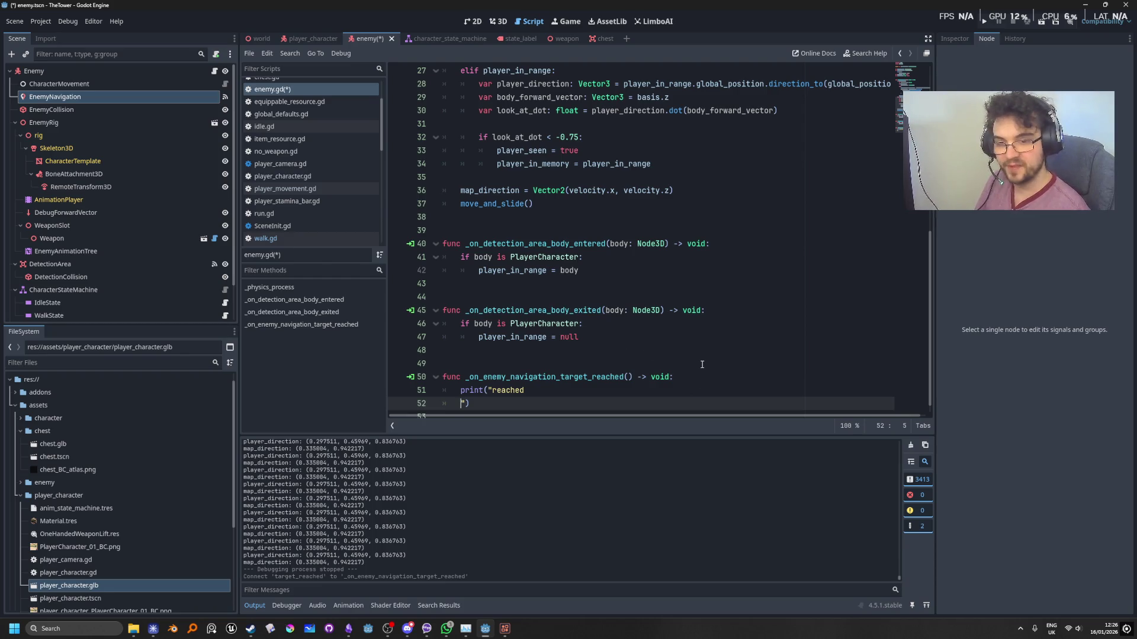
key("BackSpace")
left_click(702, 337)
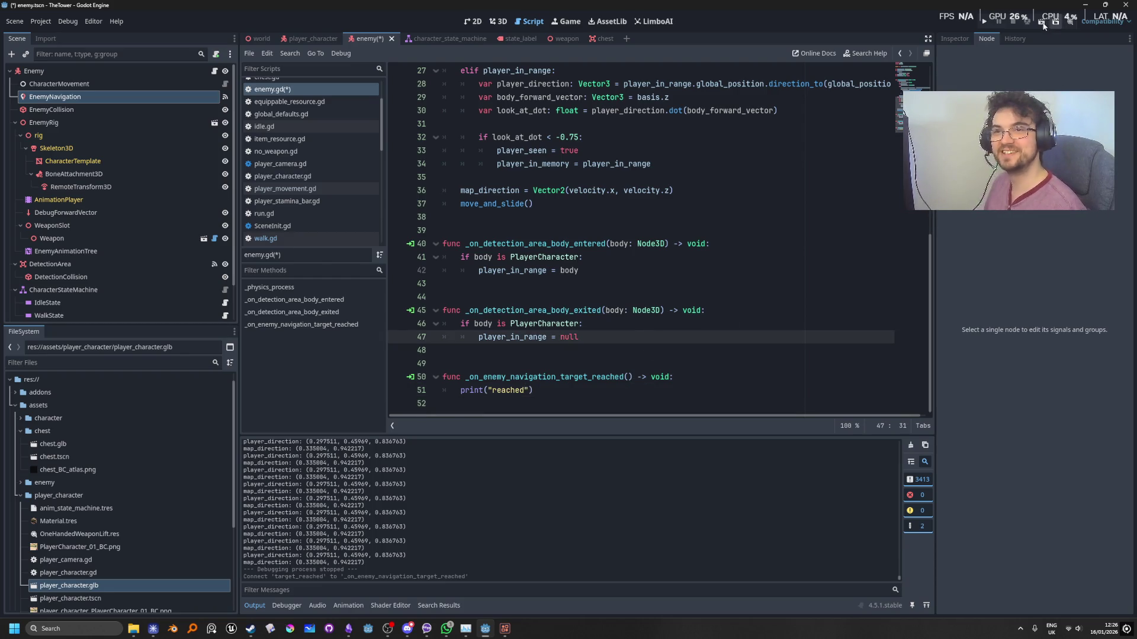
Run the game and walk the player toward the enemy to see "reached" printed, then stop.
left_click(984, 22)
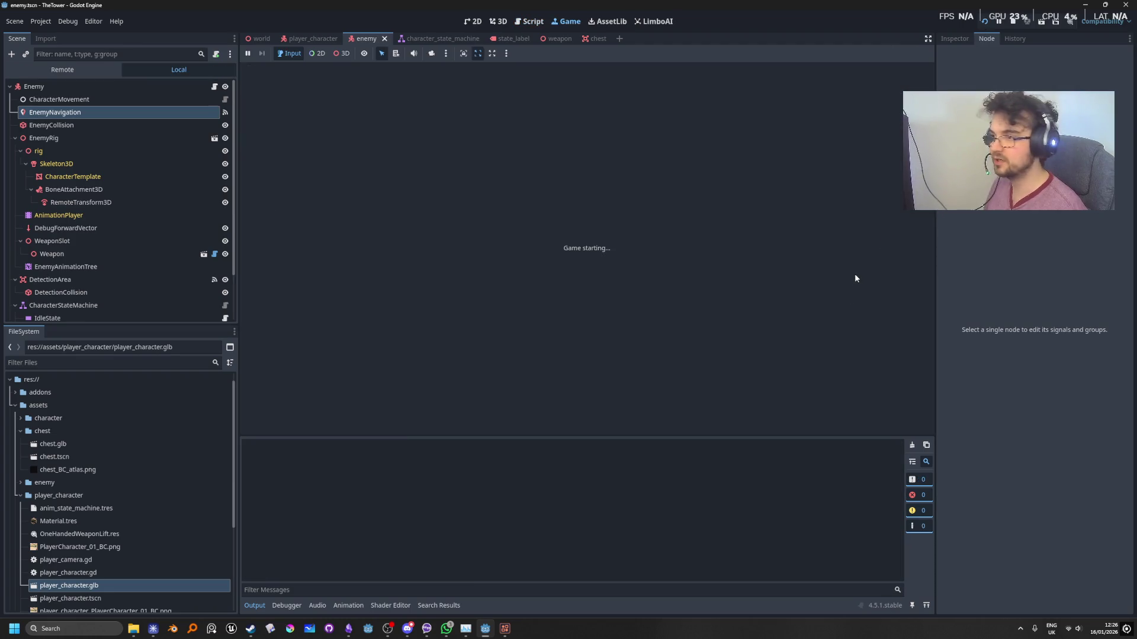
left_click(855, 274)
key("w")
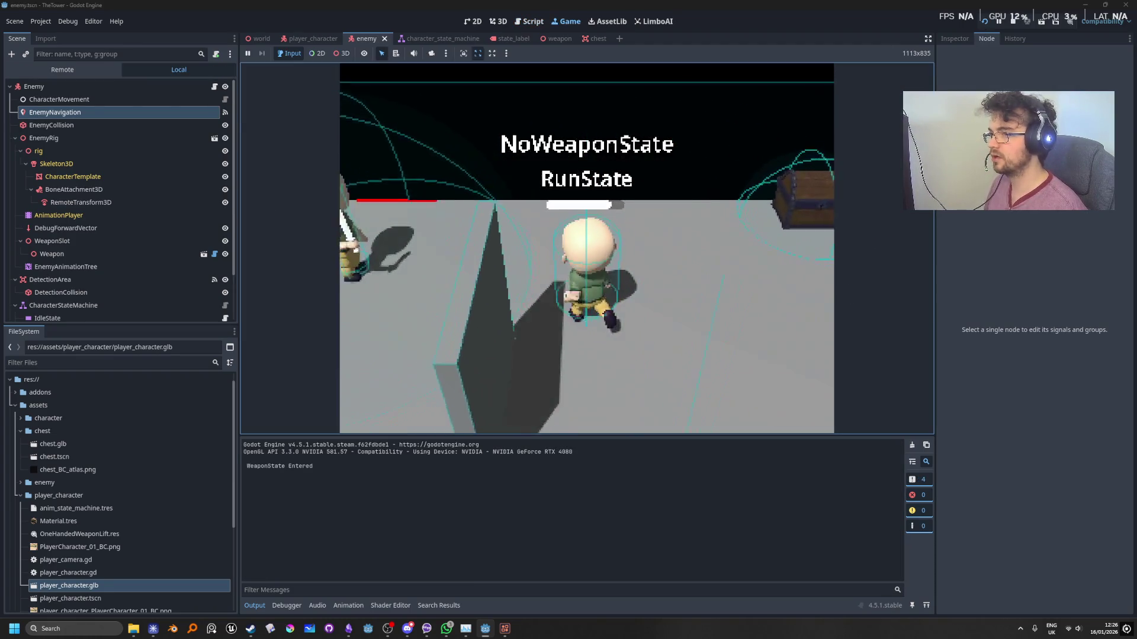
key("w")
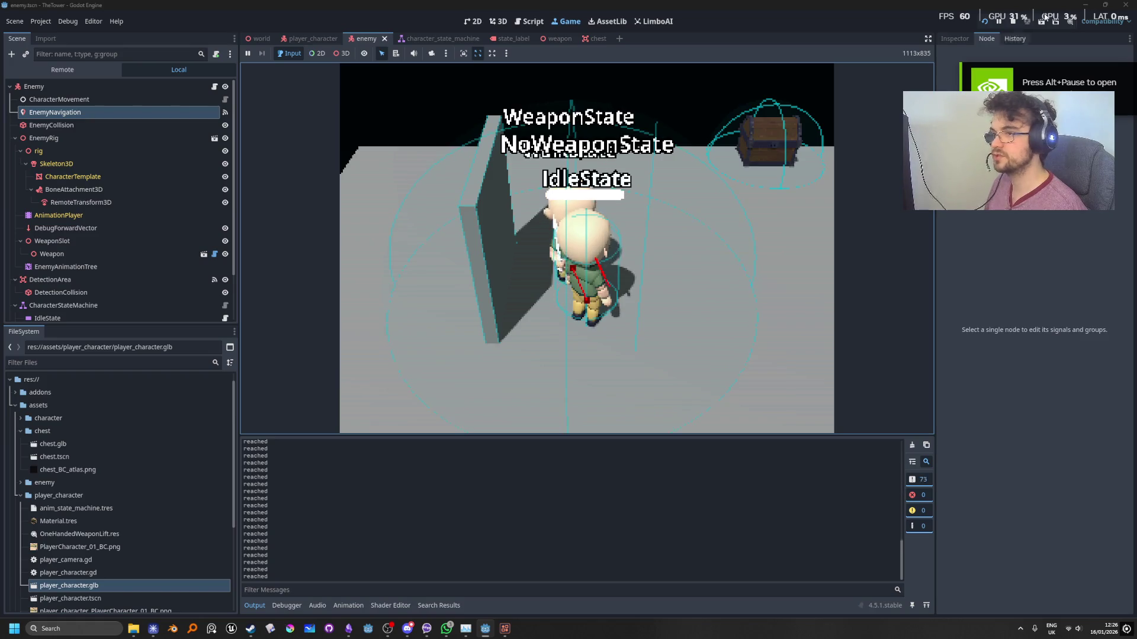
left_click(1012, 21)
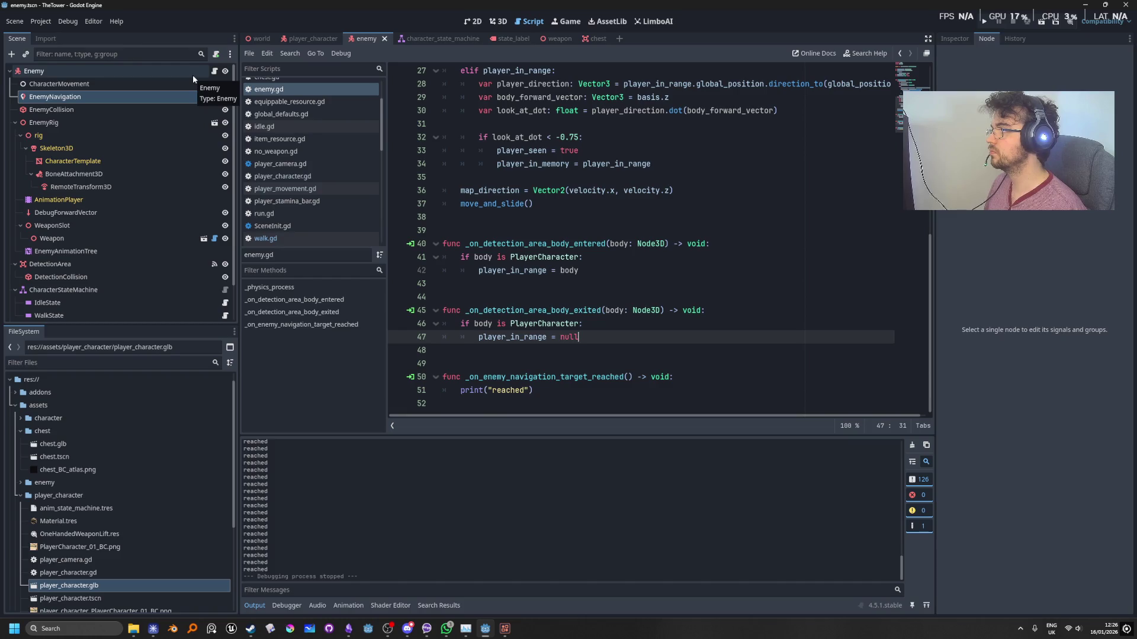
Select EnemyNavigation and review its pathfinding and avoidance properties and tooltips in the Inspector.
left_click(151, 83)
left_click(152, 97)
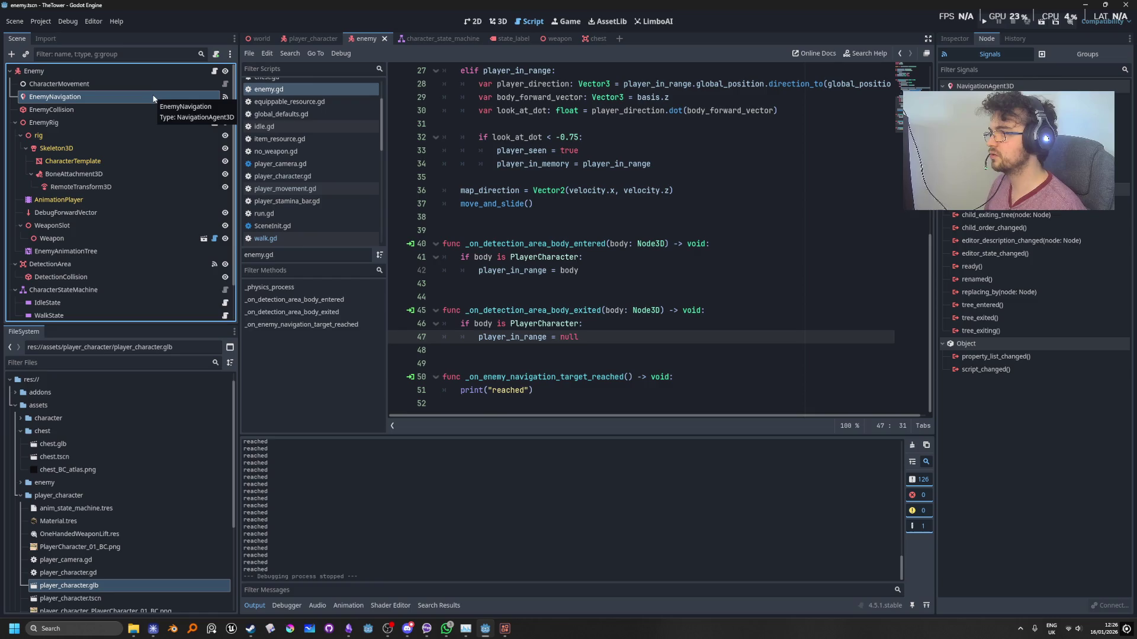
left_click(964, 36)
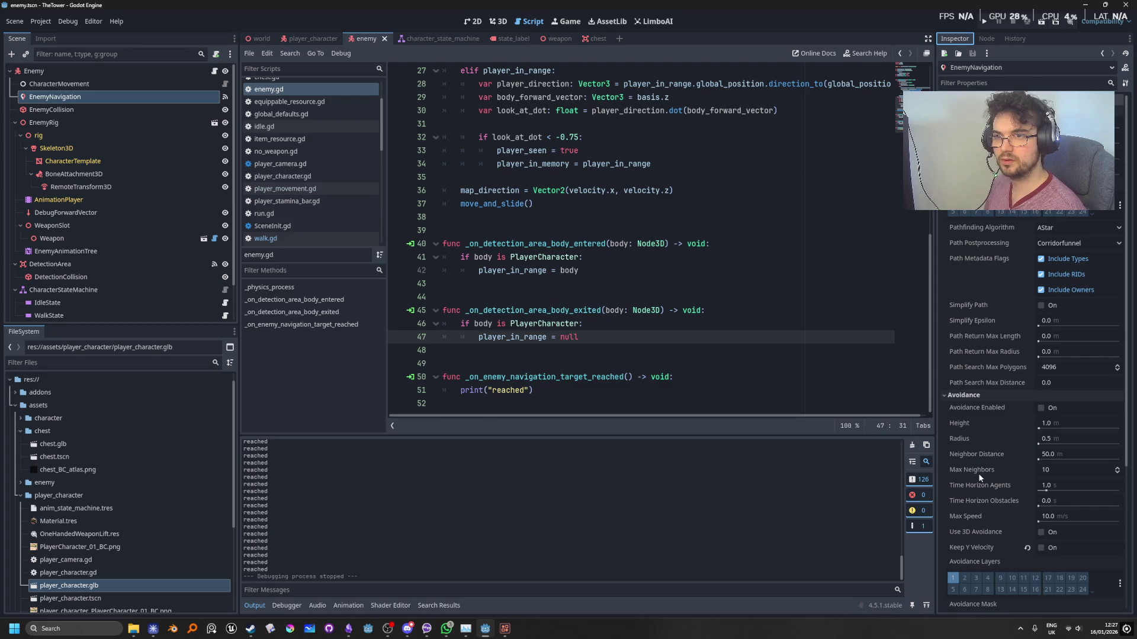
scroll(978, 473, "down", 5)
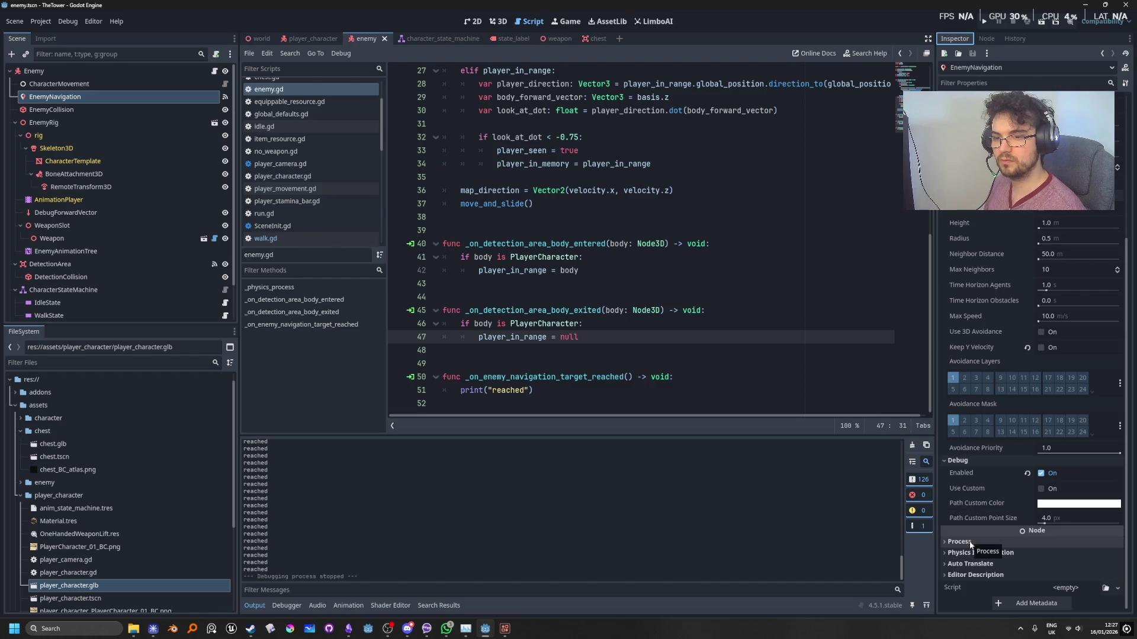
scroll(968, 578, "up", 4)
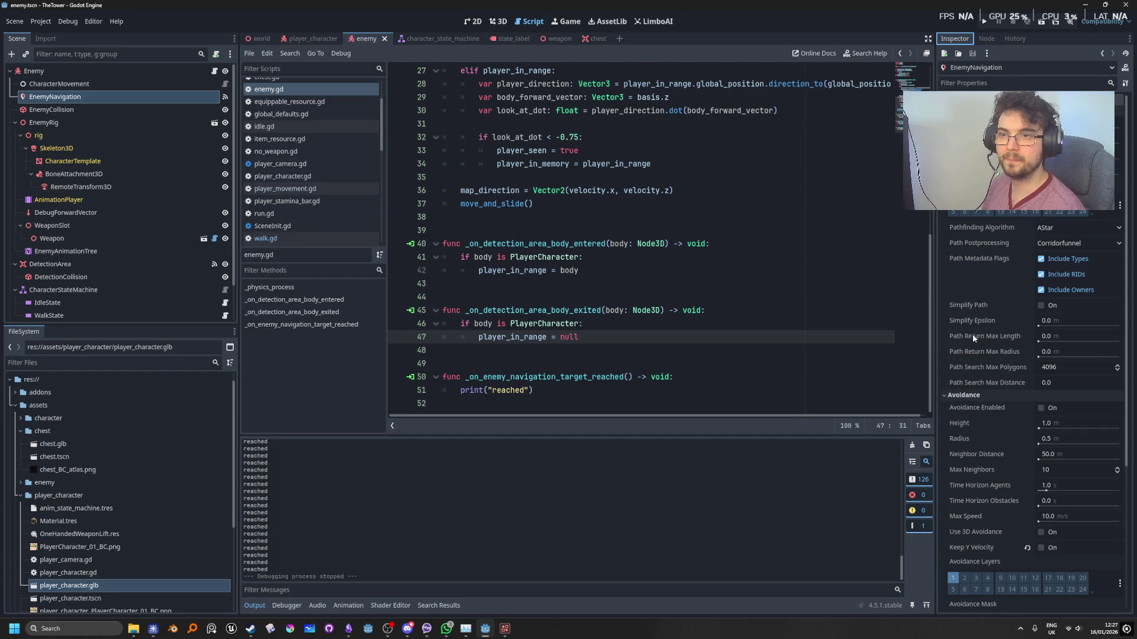
mouse_move(973, 335)
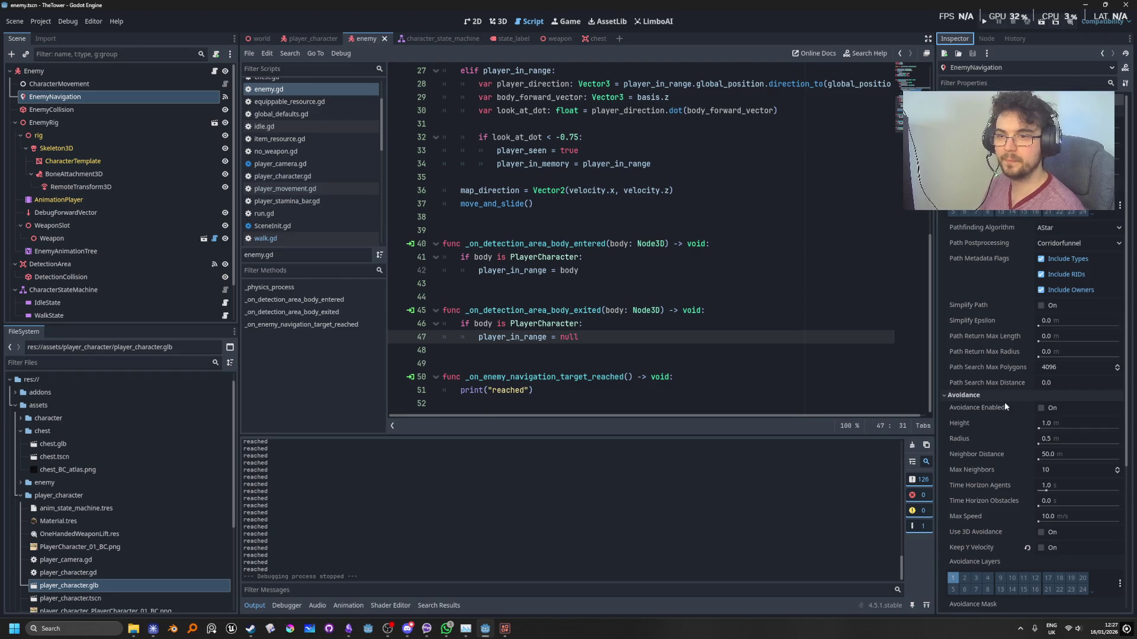
mouse_move(997, 403)
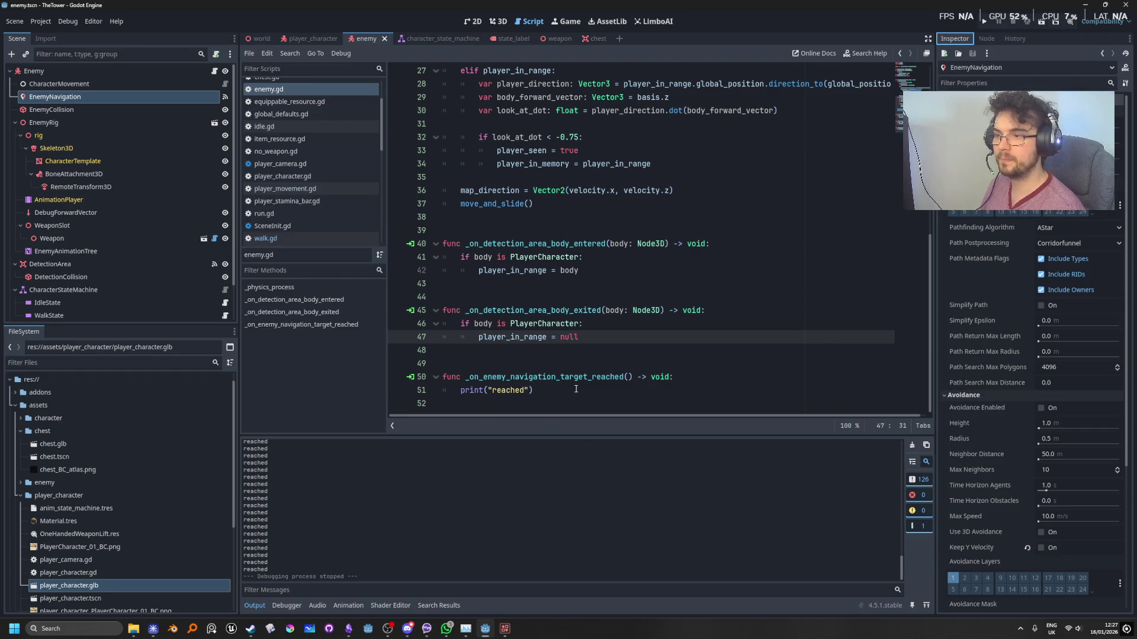
left_click(693, 392)
Insert a navigation_agent line at the start of the handler, above print("reached").
left_click(719, 382)
key("Return")
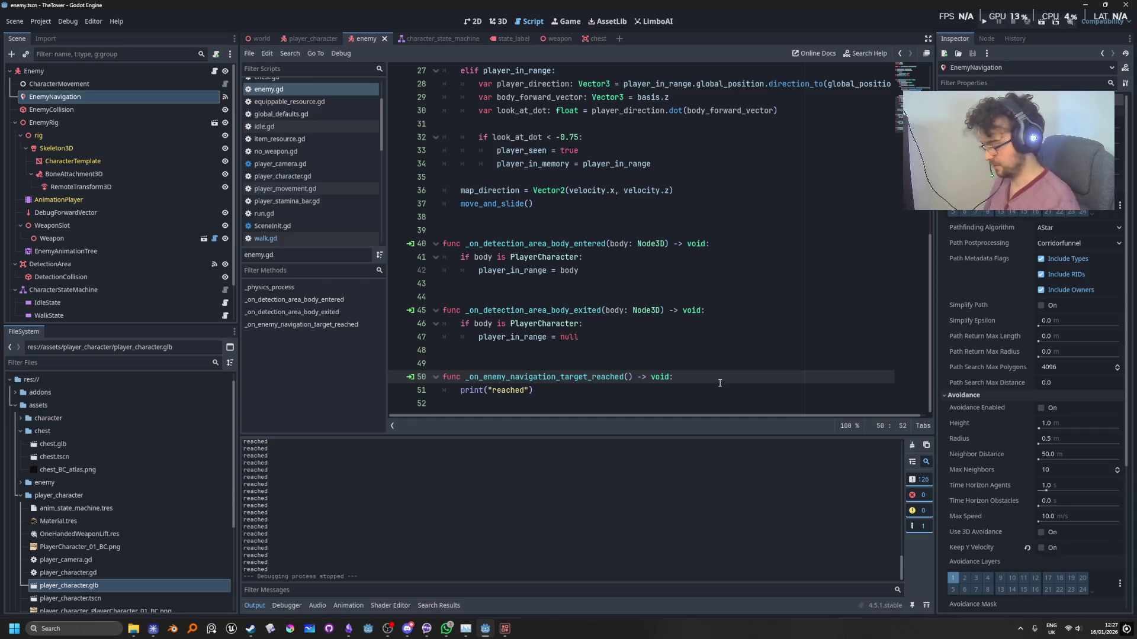
type("navi")
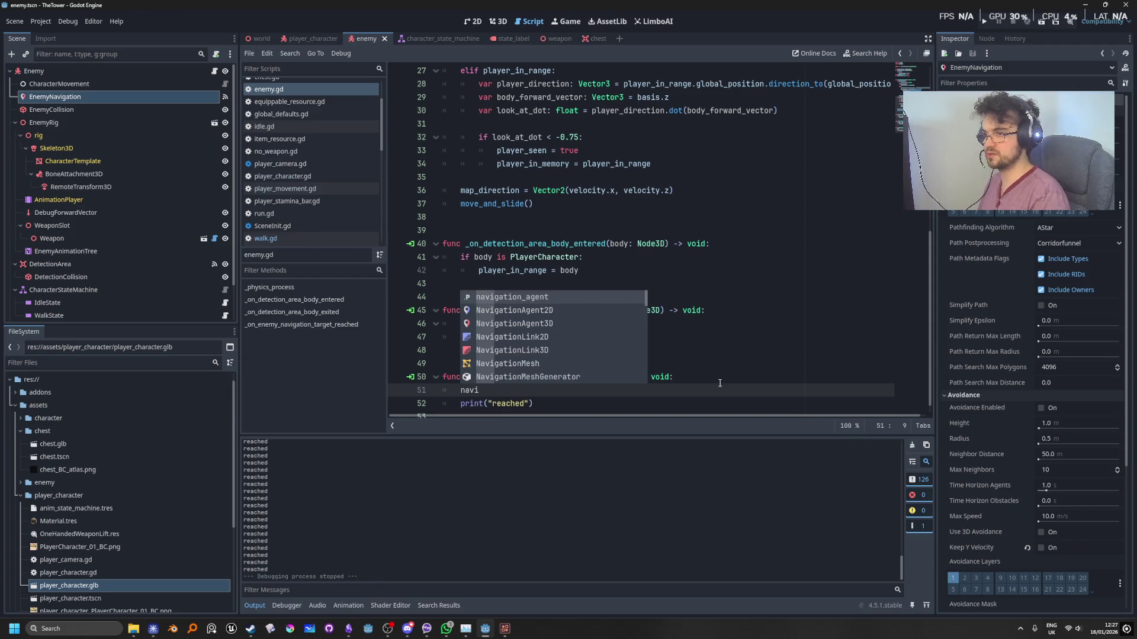
key("Return")
type(".st")
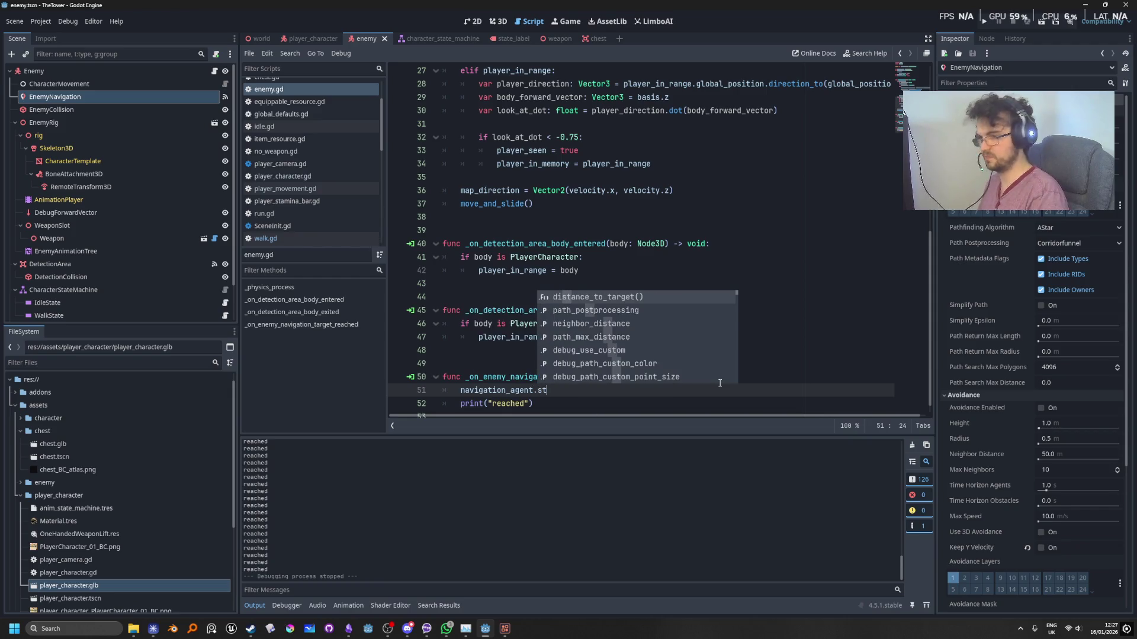
type("op")
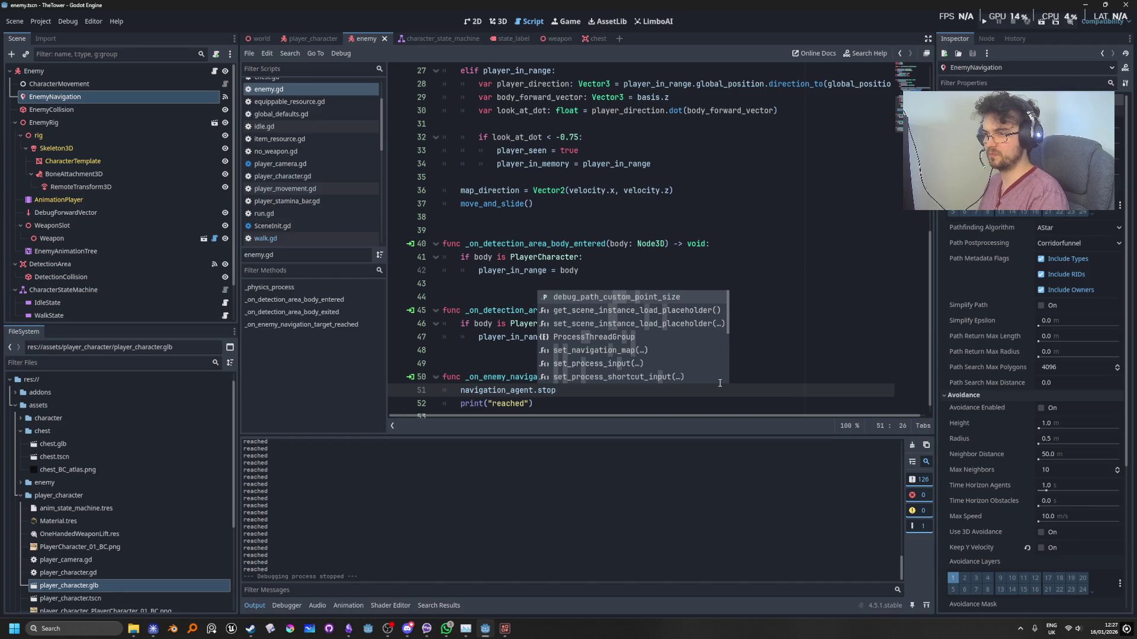
key("BackSpace")
key("BackSpace")
key("BackSpace")
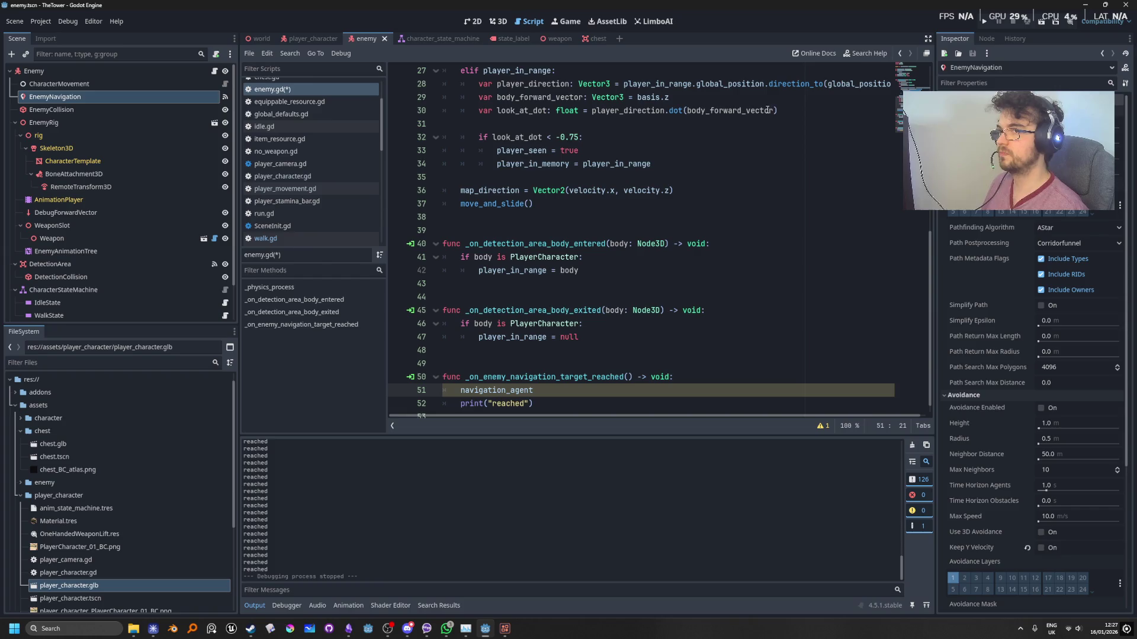
left_click(865, 53)
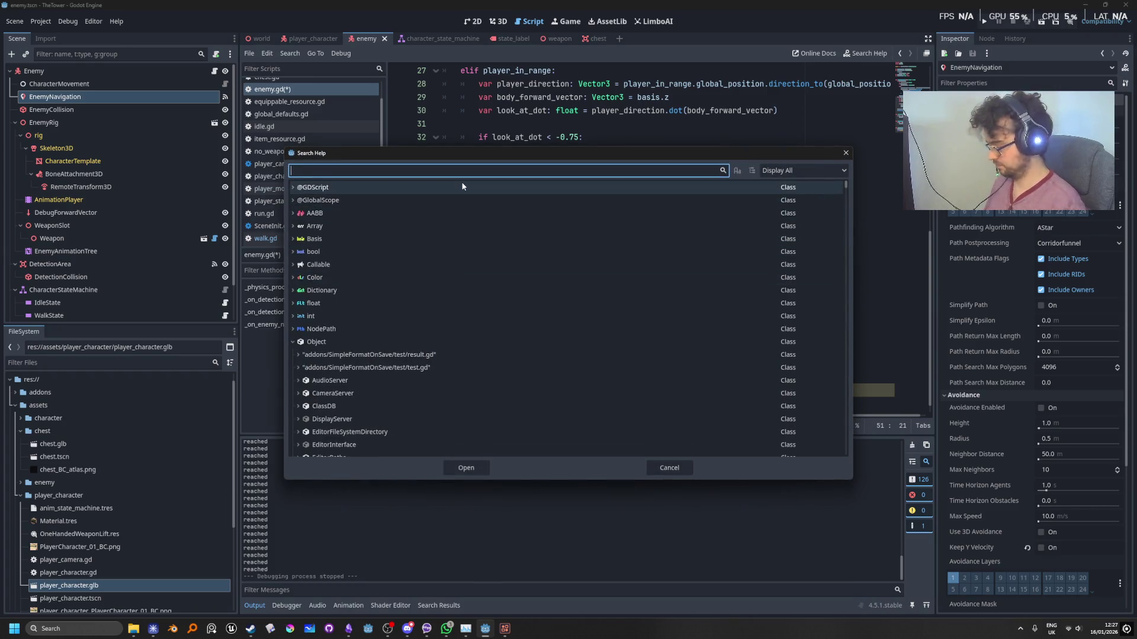
type("naviga")
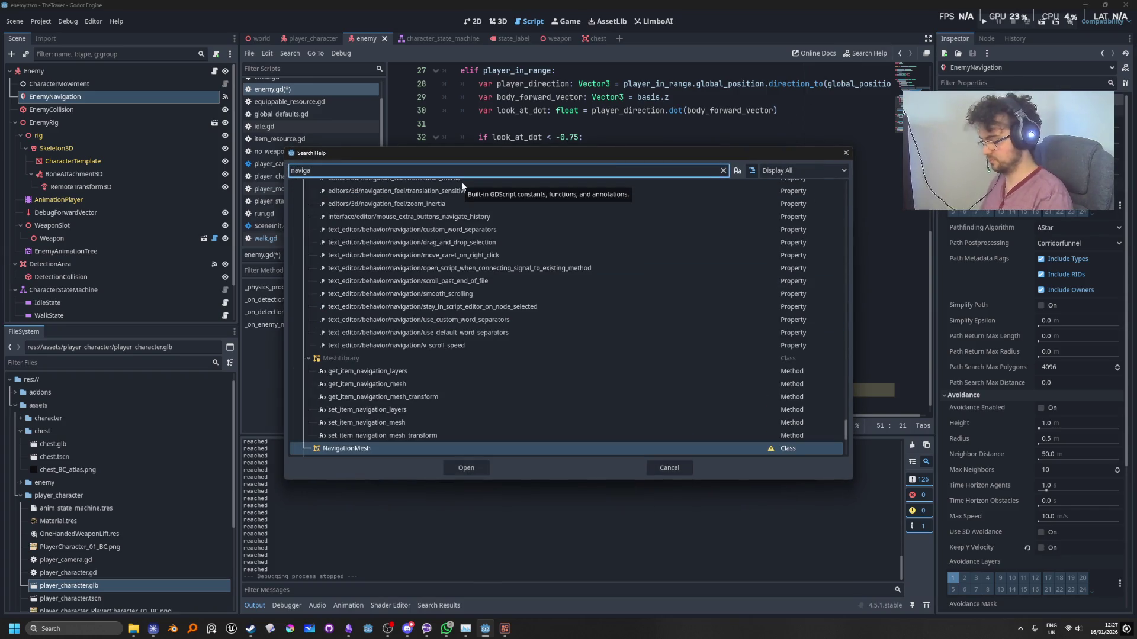
type("tionagen")
key("Down")
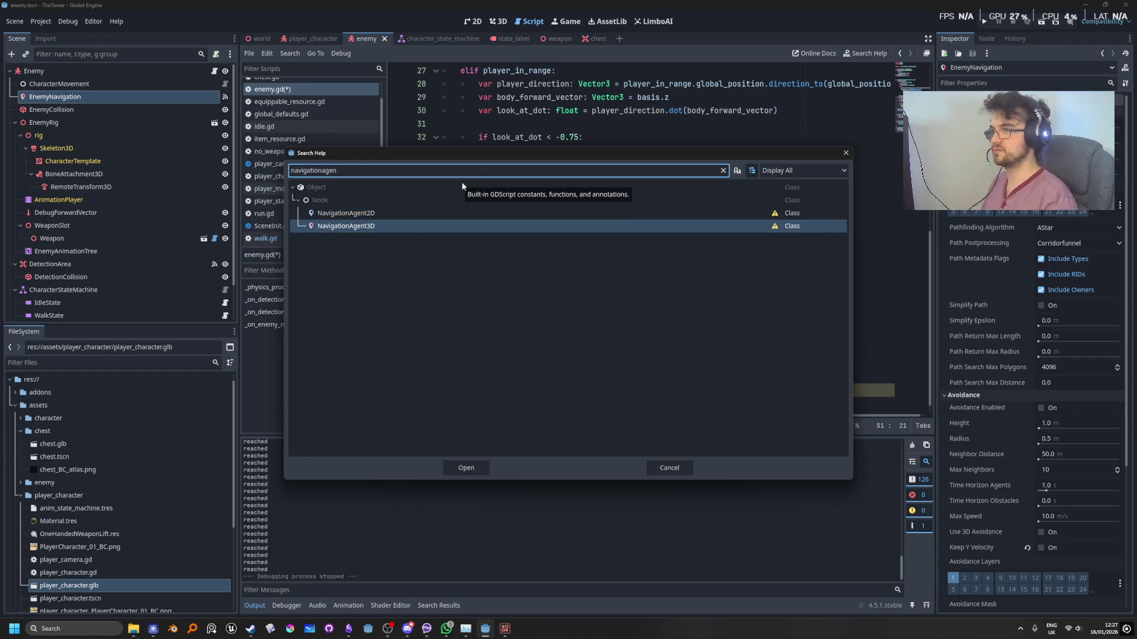
key("Return")
scroll(601, 331, "down", 5)
scroll(602, 331, "down", 3)
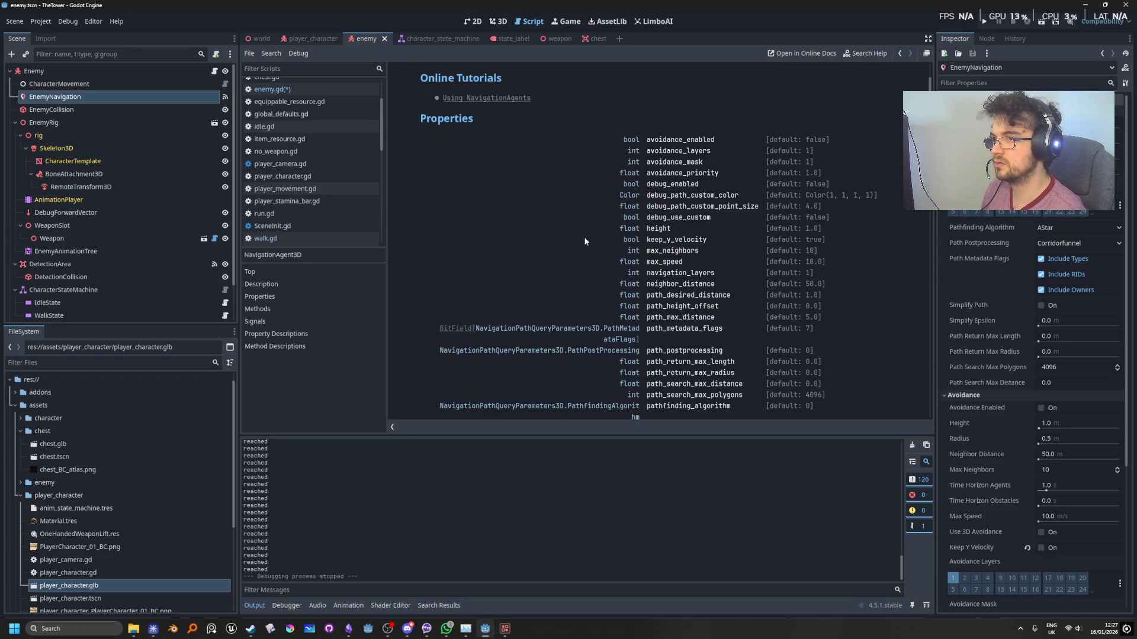
scroll(740, 325, "down", 3)
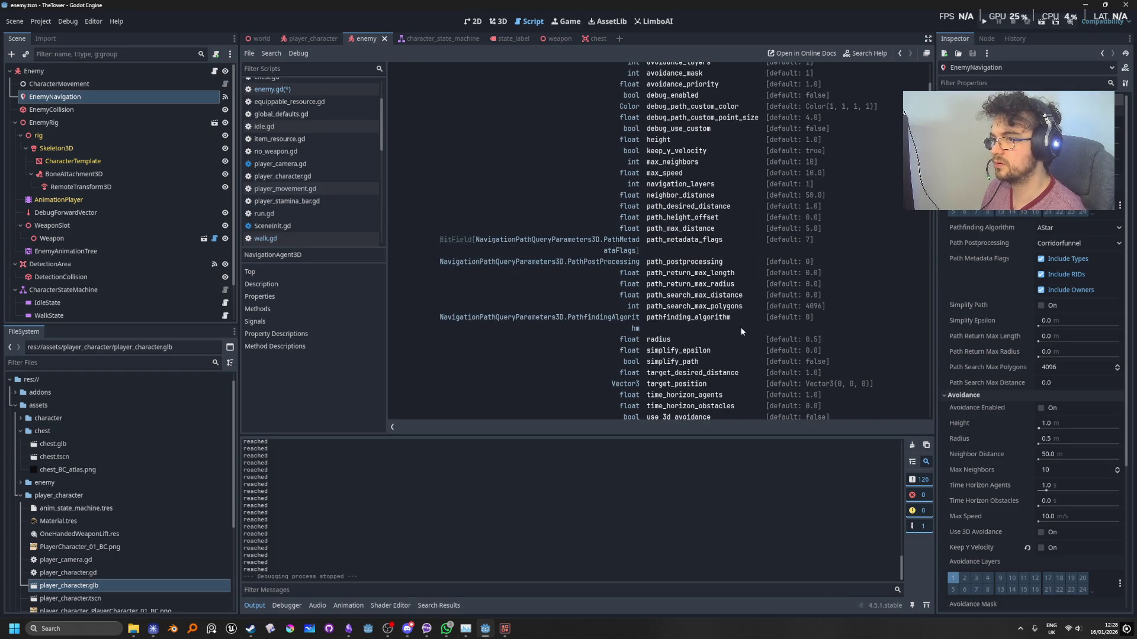
scroll(741, 332, "down", 2)
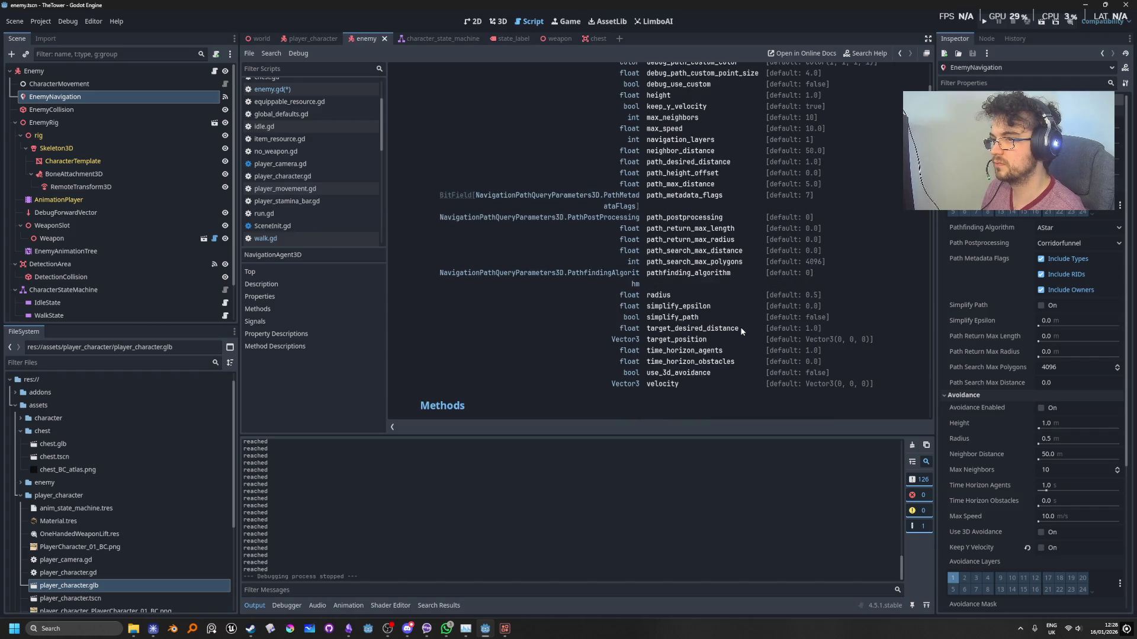
scroll(738, 332, "down", 1)
scroll(678, 407, "down", 2)
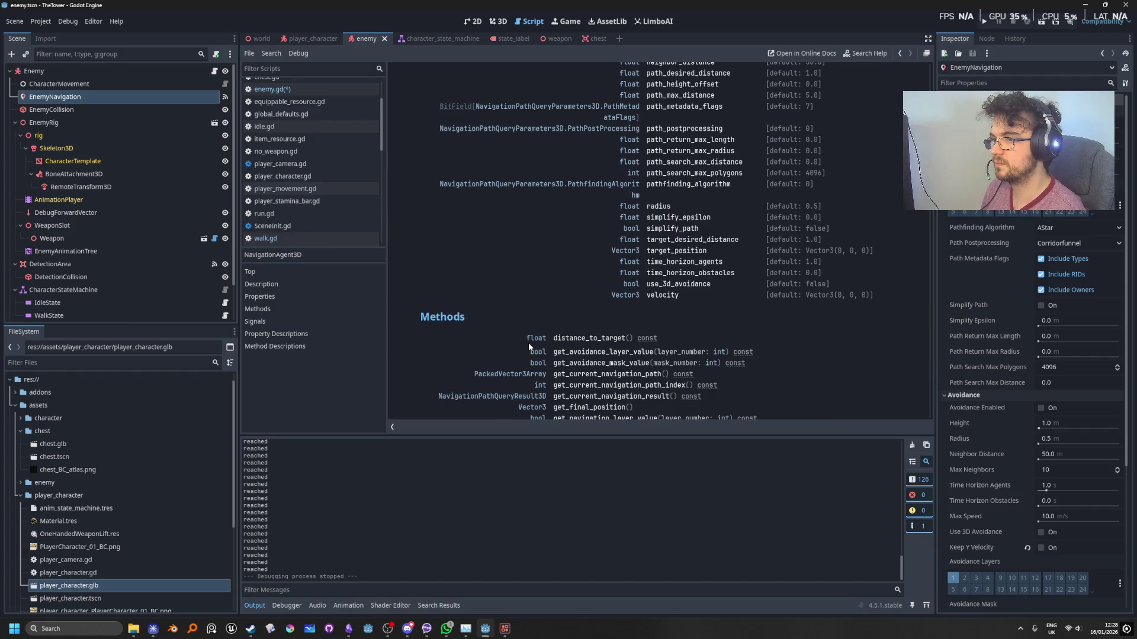
scroll(468, 358, "down", 4)
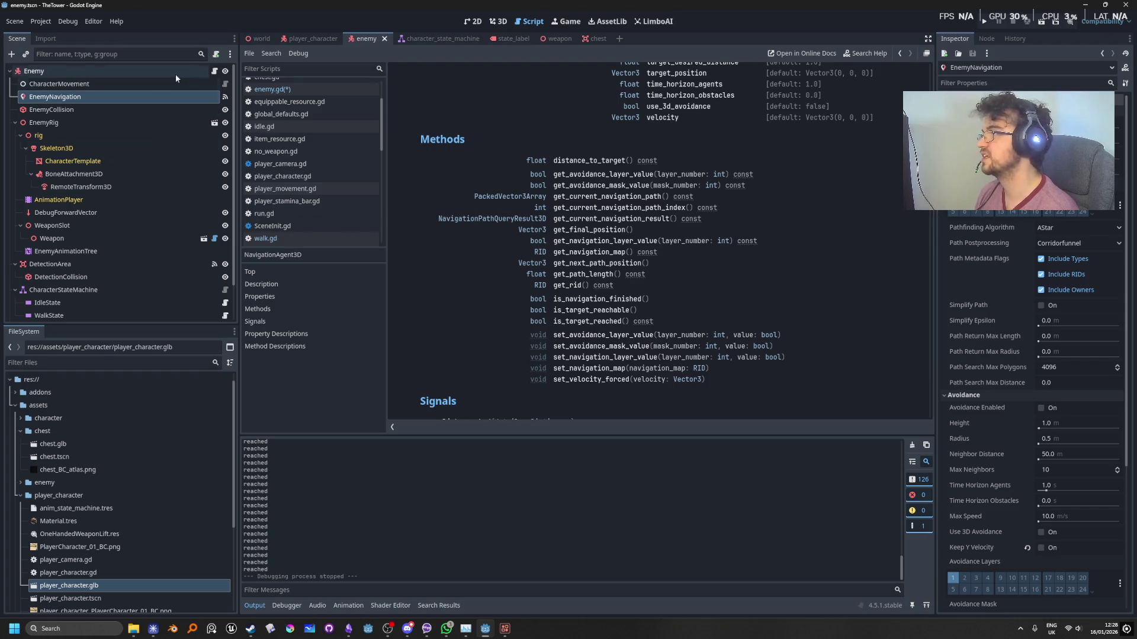
left_click(213, 72)
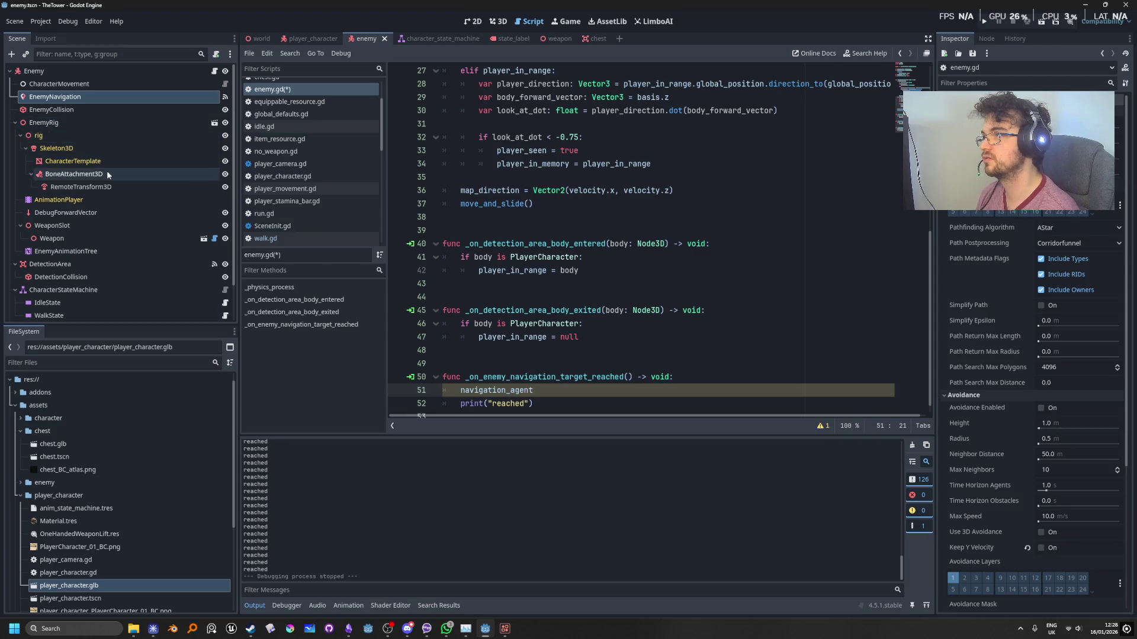
Disconnect all connections from the navigation agent's target_reached signal.
left_click(993, 40)
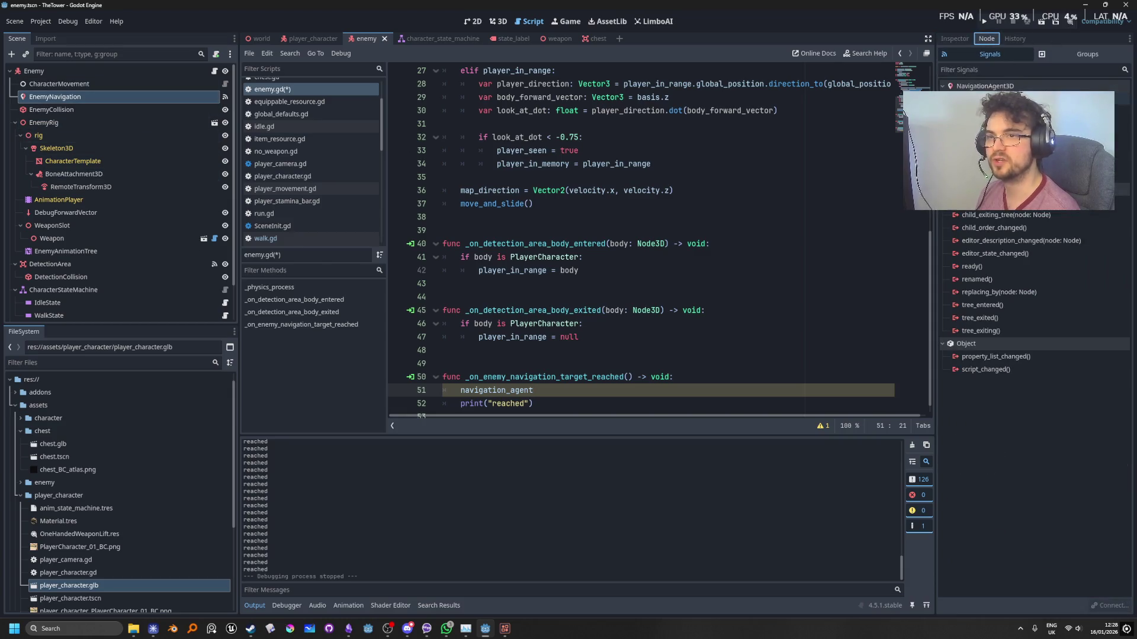
left_click(1007, 137)
right_click(1007, 137)
left_click(1030, 158)
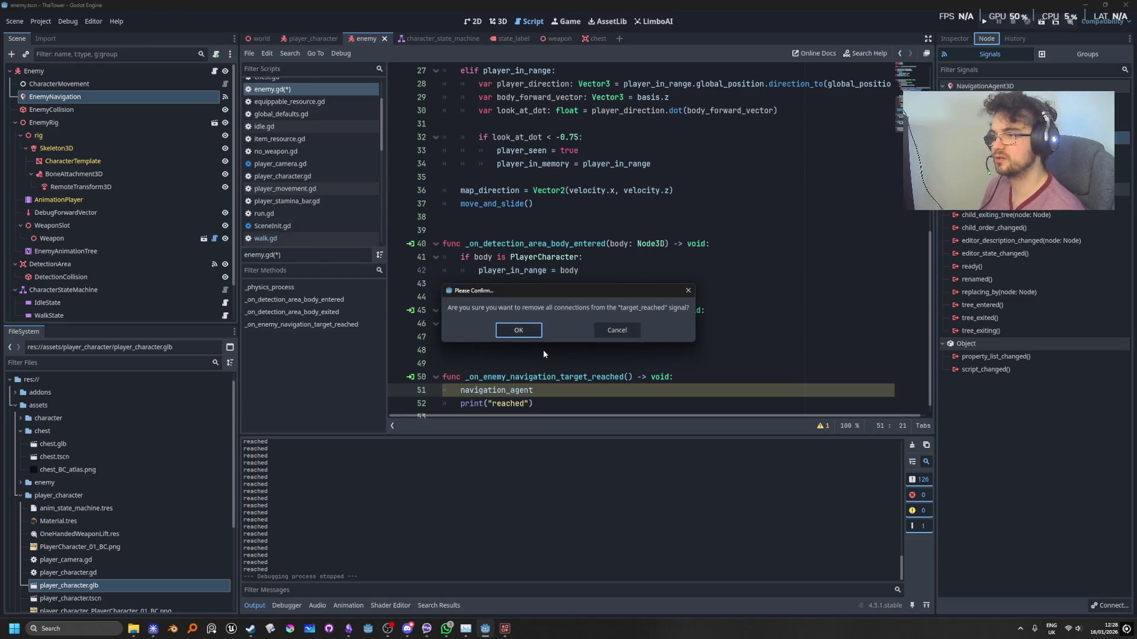
left_click(512, 329)
key("Down")
Delete the unused target_reached handler lines and scroll back to the top of enemy.gd.
key("shift+Up")
key("shift+Up")
key("shift+Home")
key("BackSpace")
key("BackSpace")
key("BackSpace")
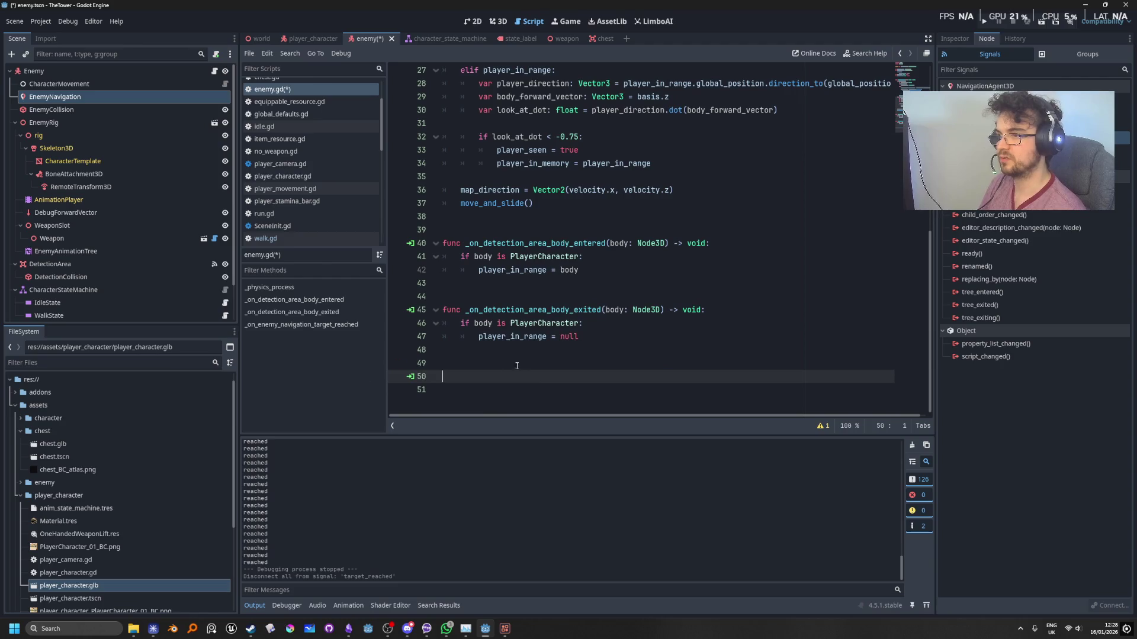
scroll(615, 335, "up", 2)
scroll(615, 335, "up", 6)
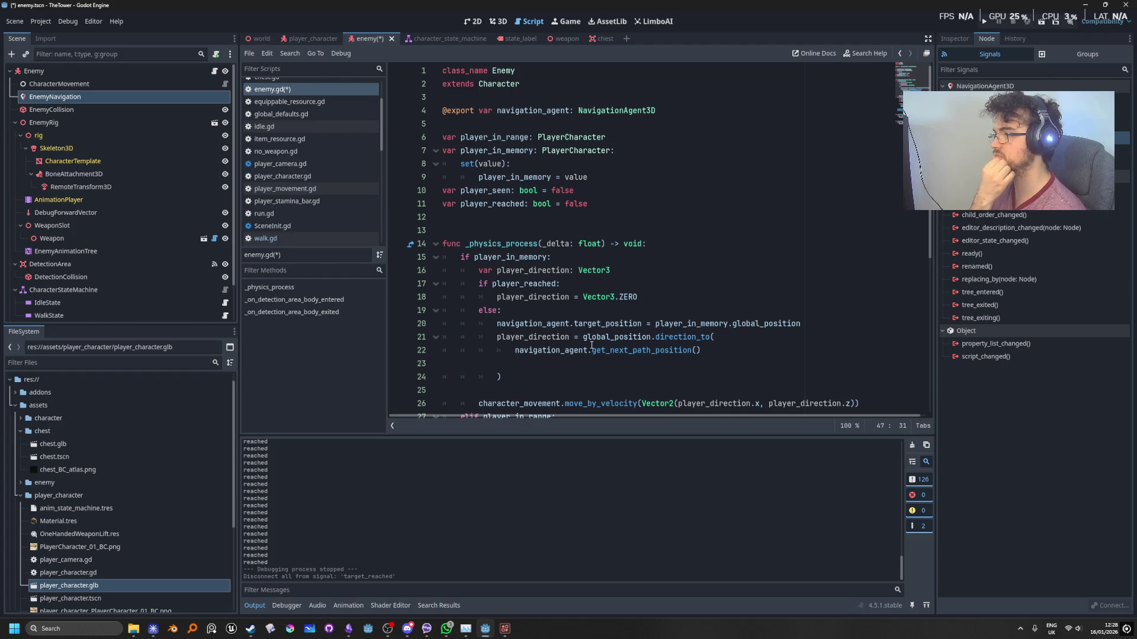
Replace player_reached in the line 17 condition with a navigation_agent target_reached call.
double_click(525, 285)
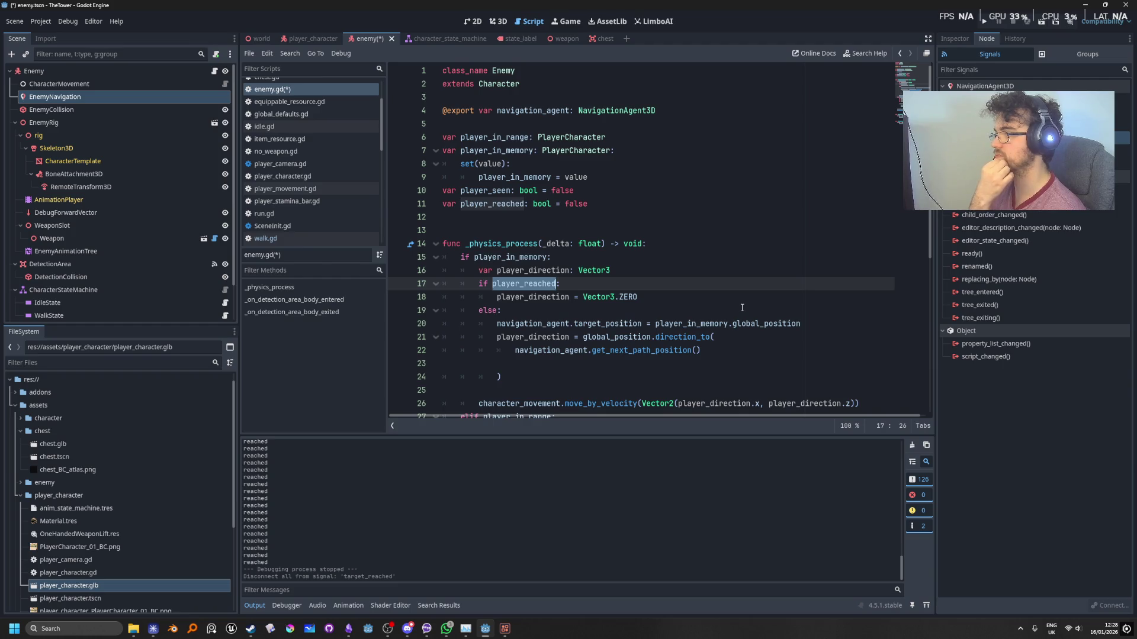
scroll(741, 308, "down", 1)
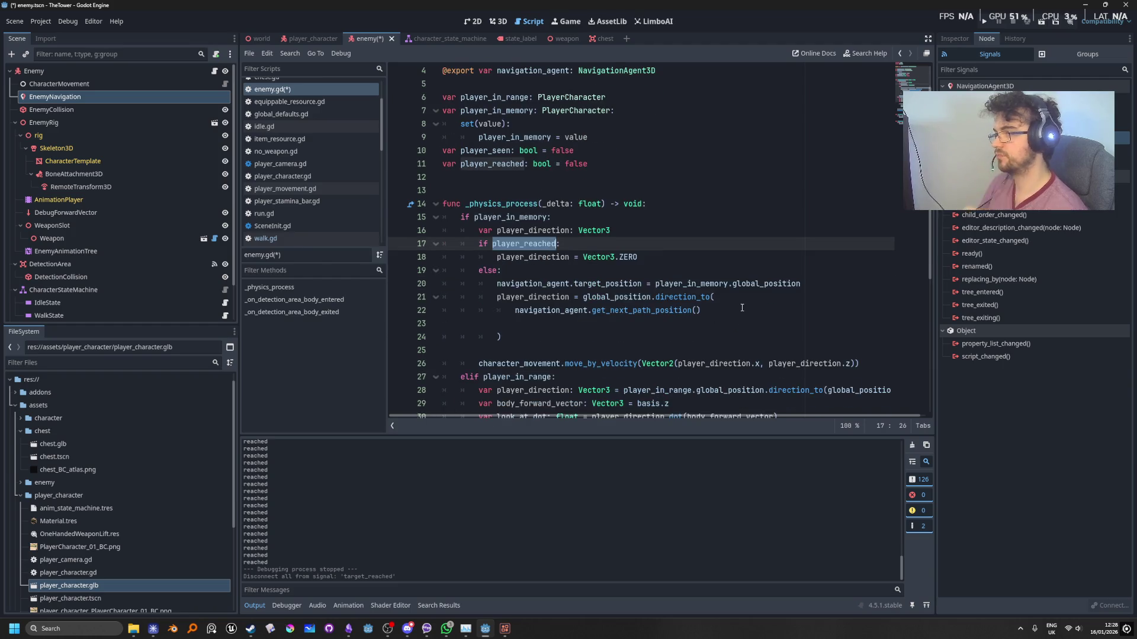
type("navi:")
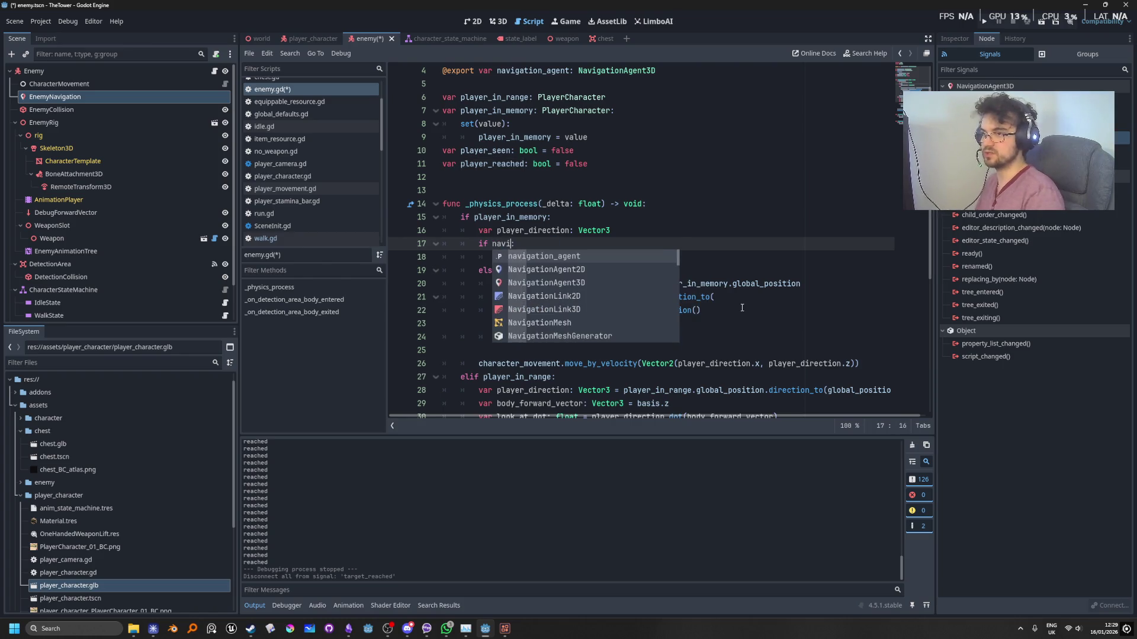
key("Return")
type(".")
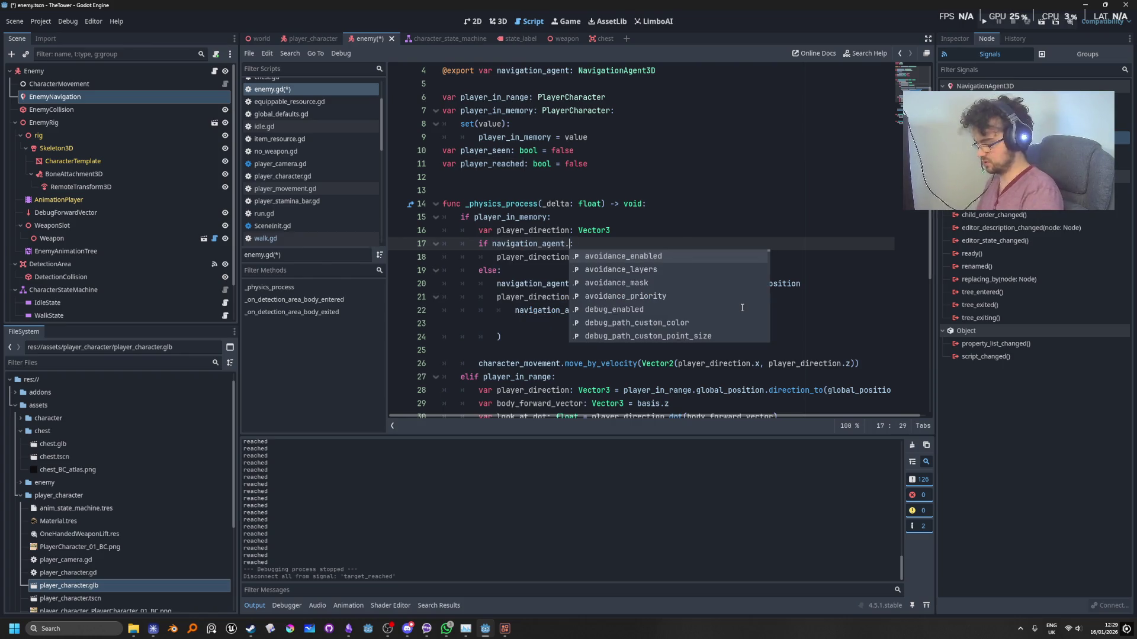
type("target")
key("Return")
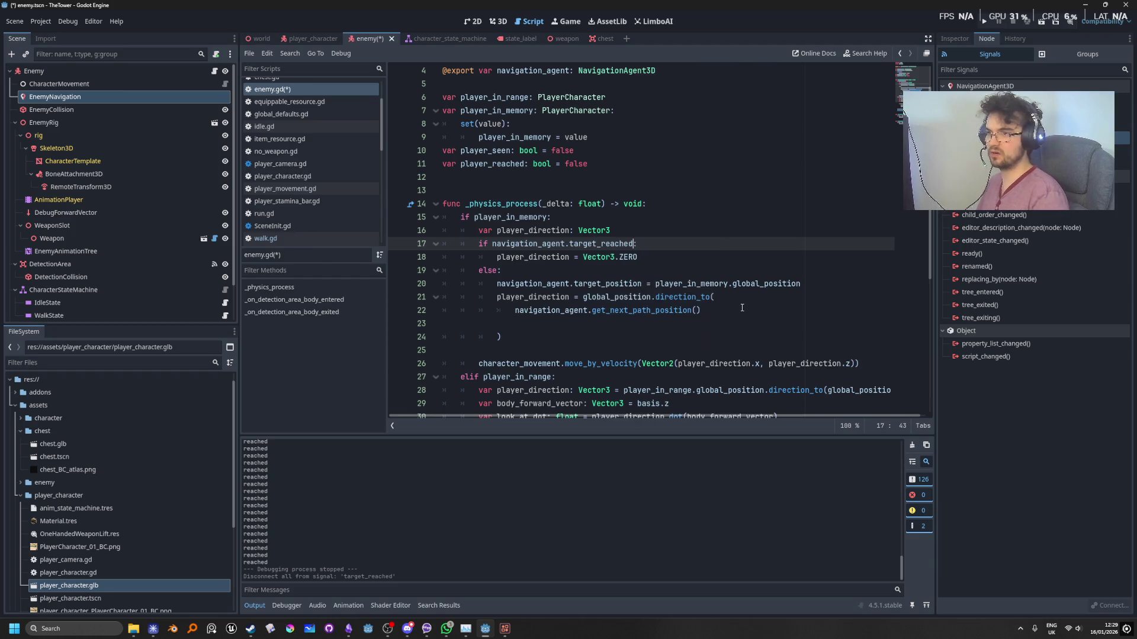
type("(")
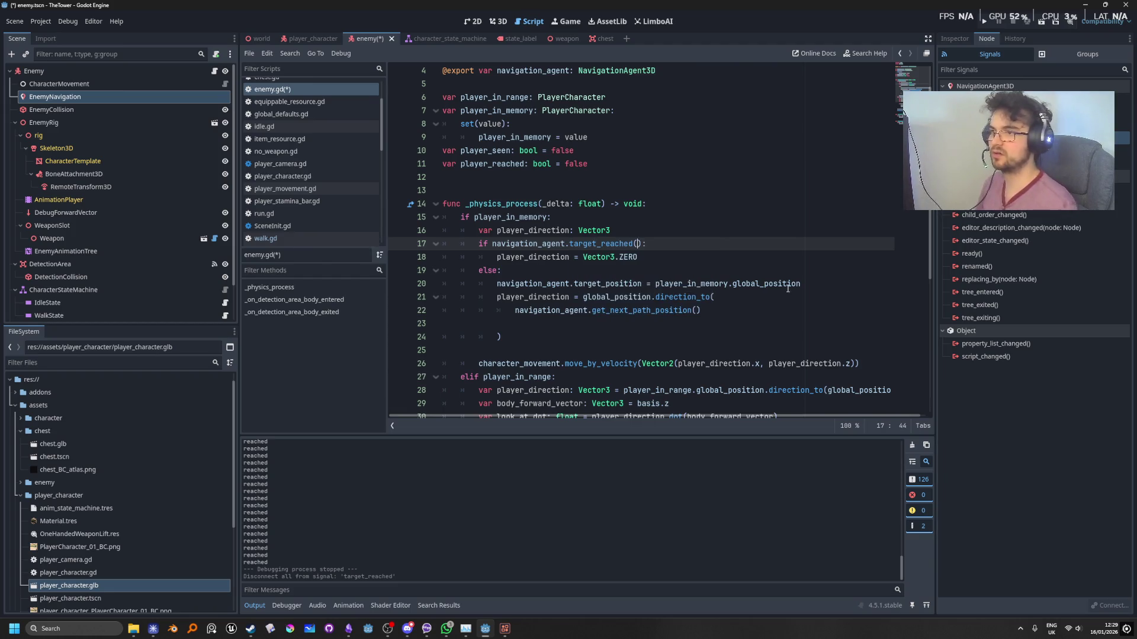
left_click(730, 257)
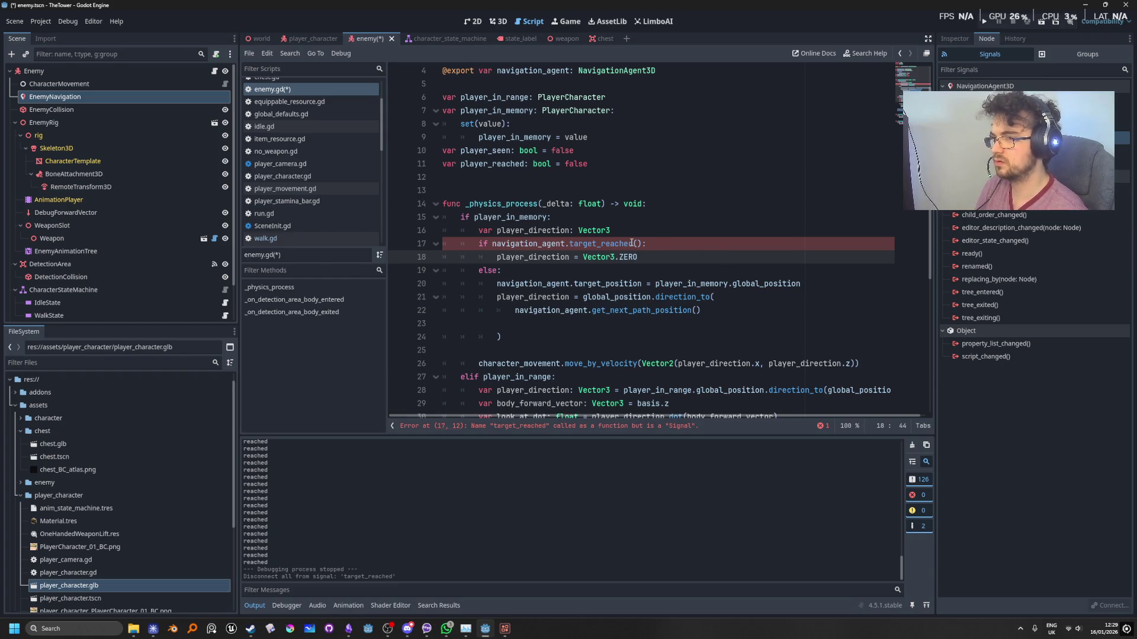
Check the NavigationAgent3D docs and correct the condition to navigation_agent.is_target_reached().
mouse_move(611, 242)
left_click(902, 55)
left_click(903, 55)
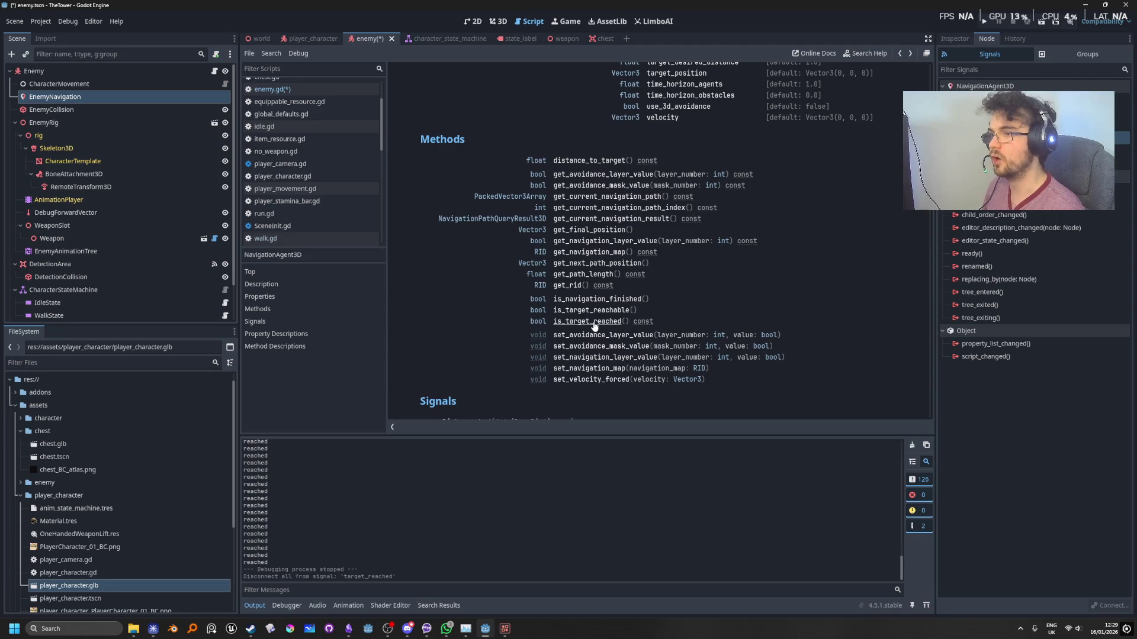
left_click(341, 89)
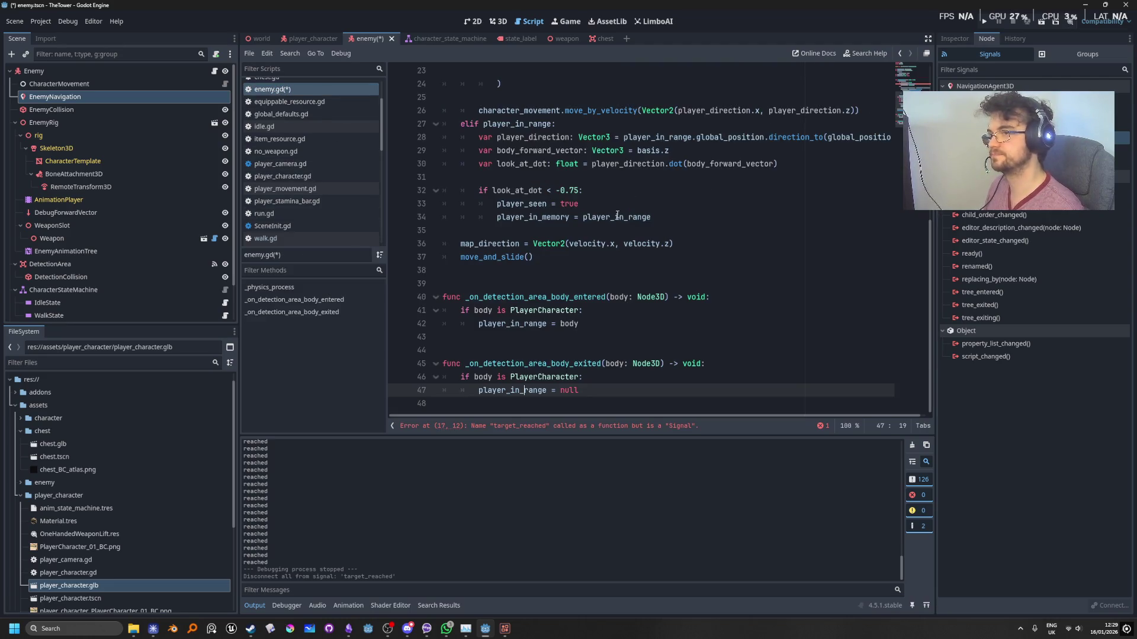
scroll(570, 331, "up", 5)
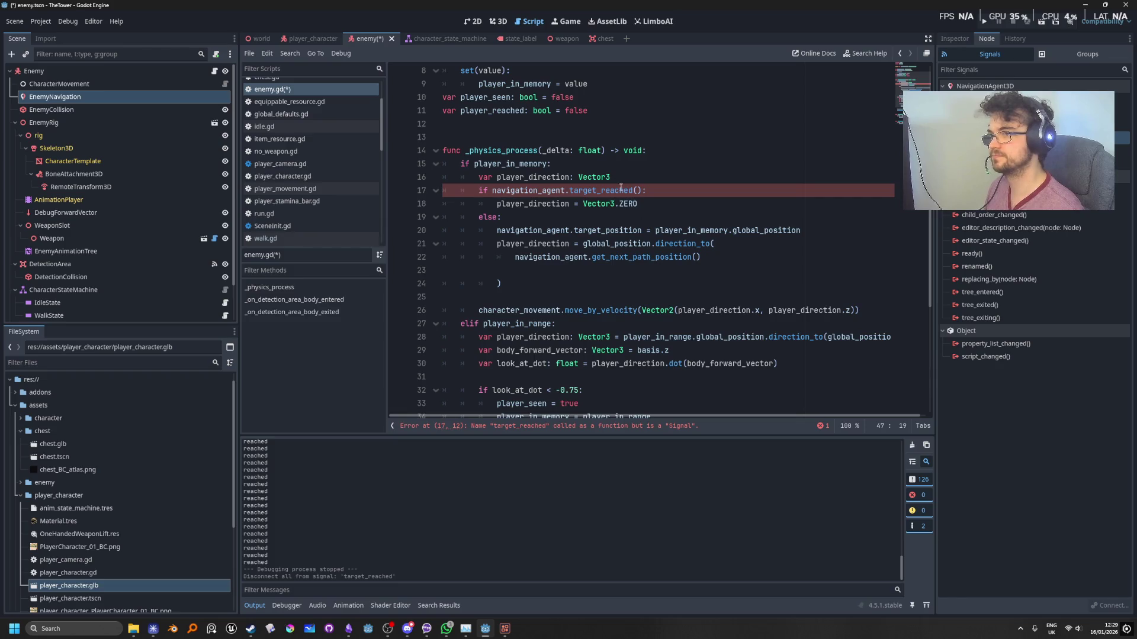
left_click(574, 192)
type("is_")
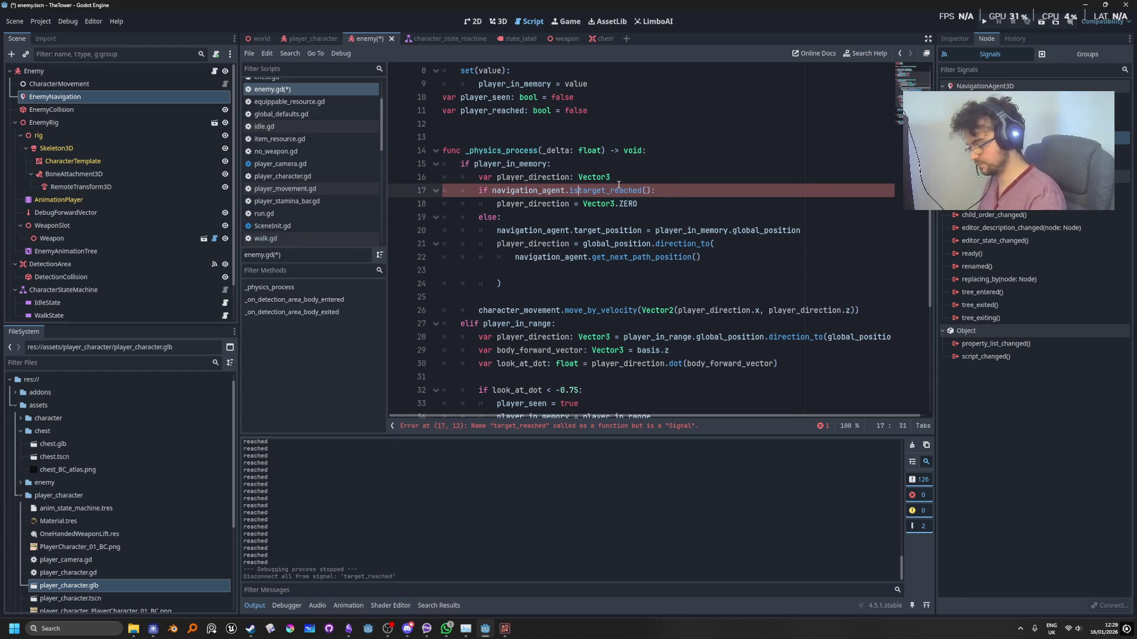
left_click(743, 267)
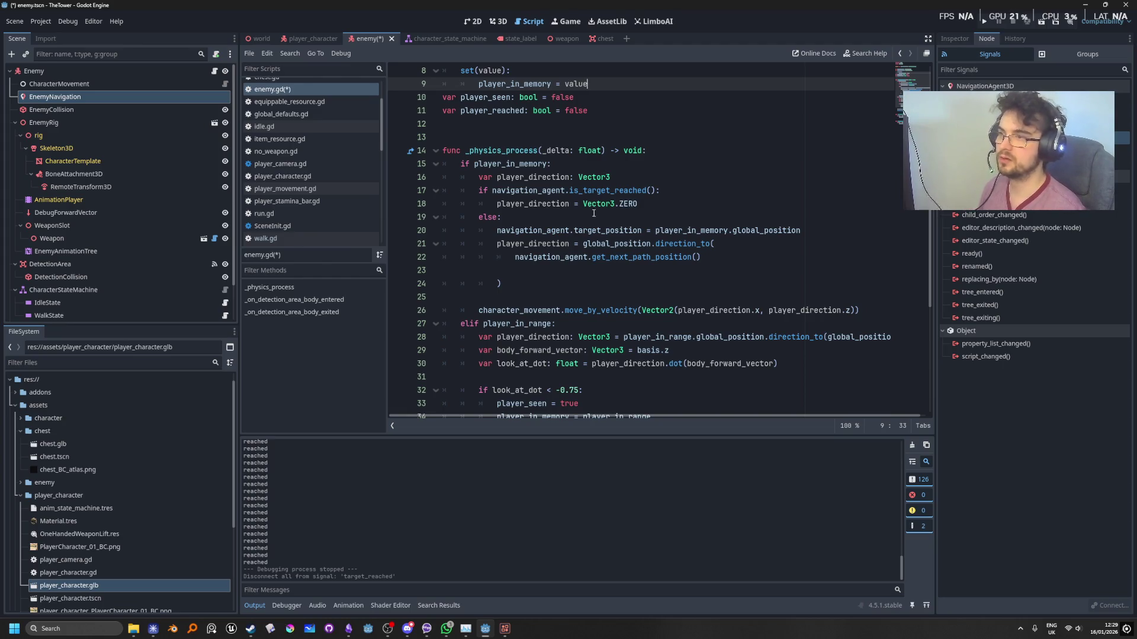
left_click(676, 211)
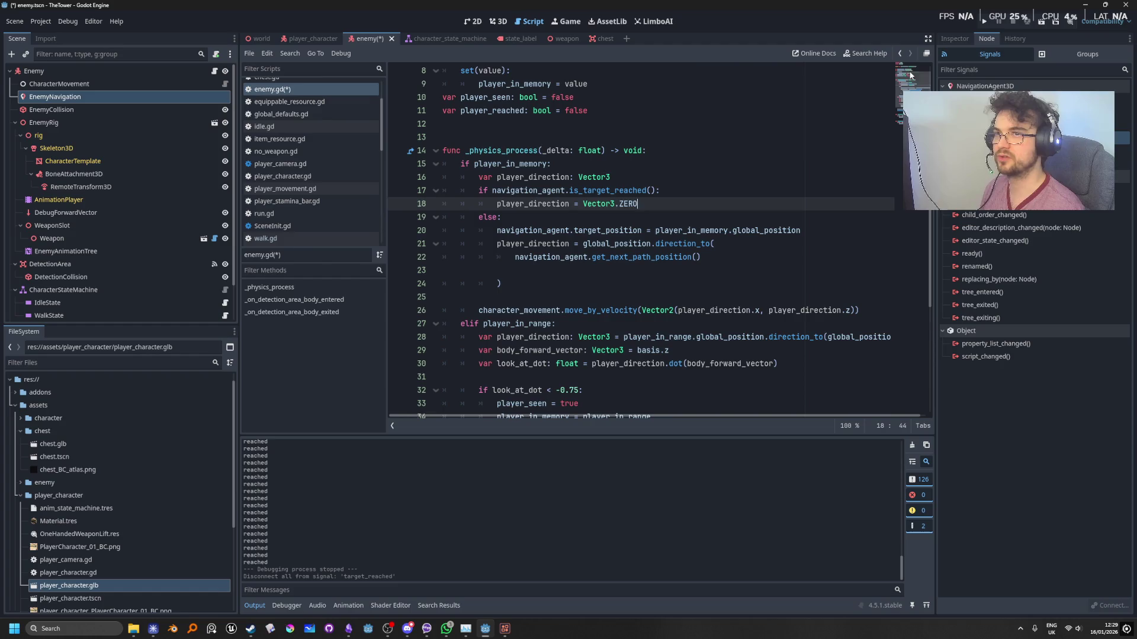
Run the game and move the player around the enemy to test the chase, then stop.
left_click(984, 23)
key("w")
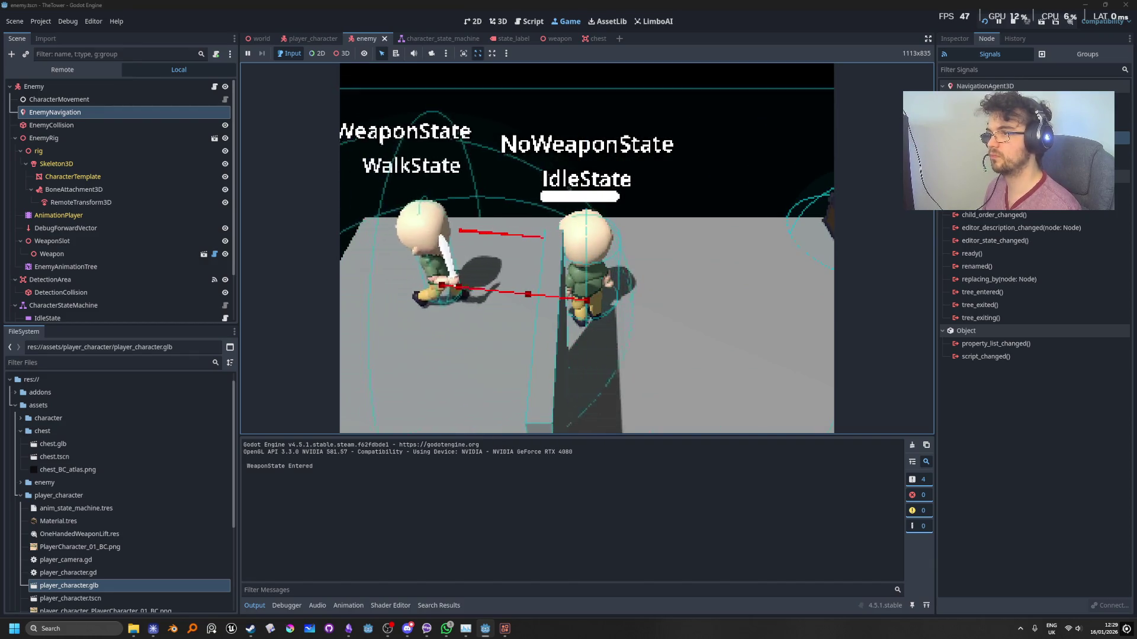
key("w")
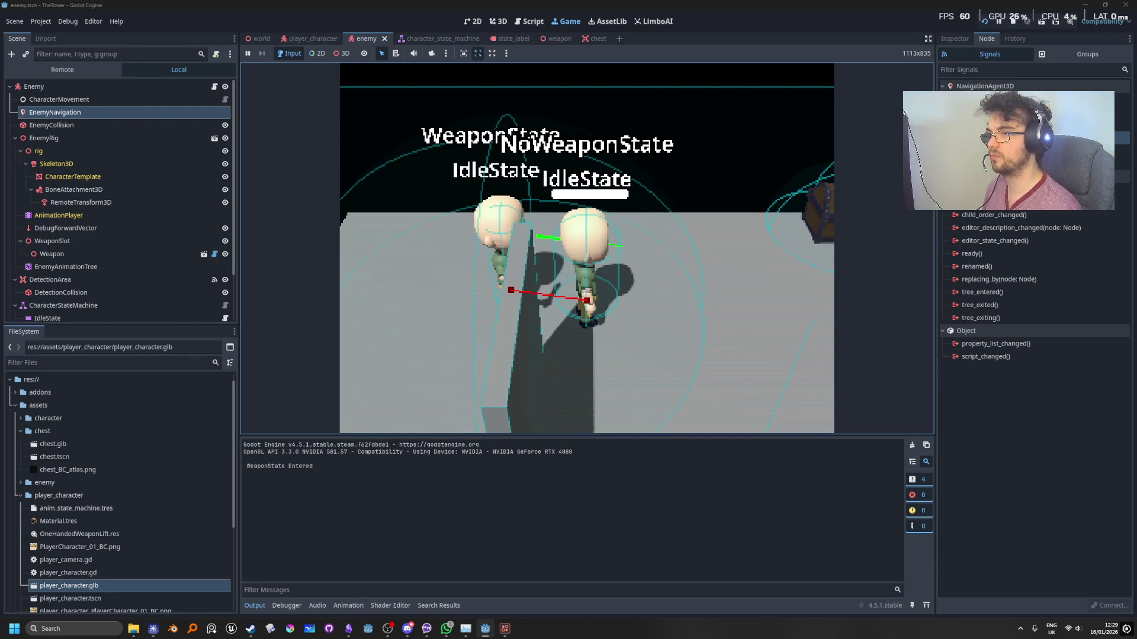
key("d")
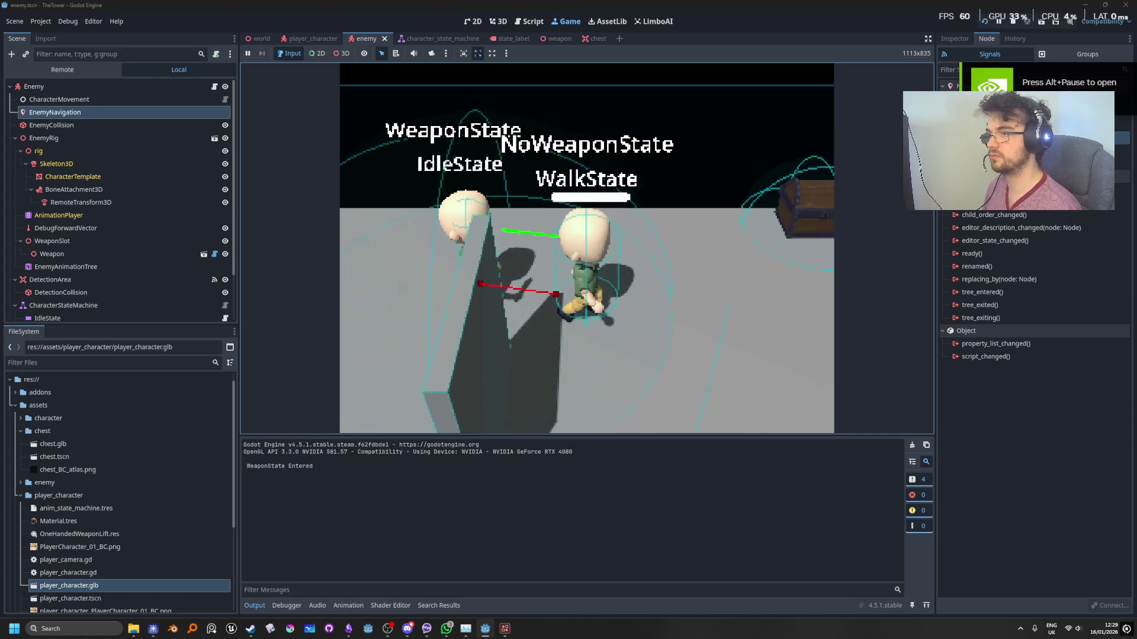
key("shift+d")
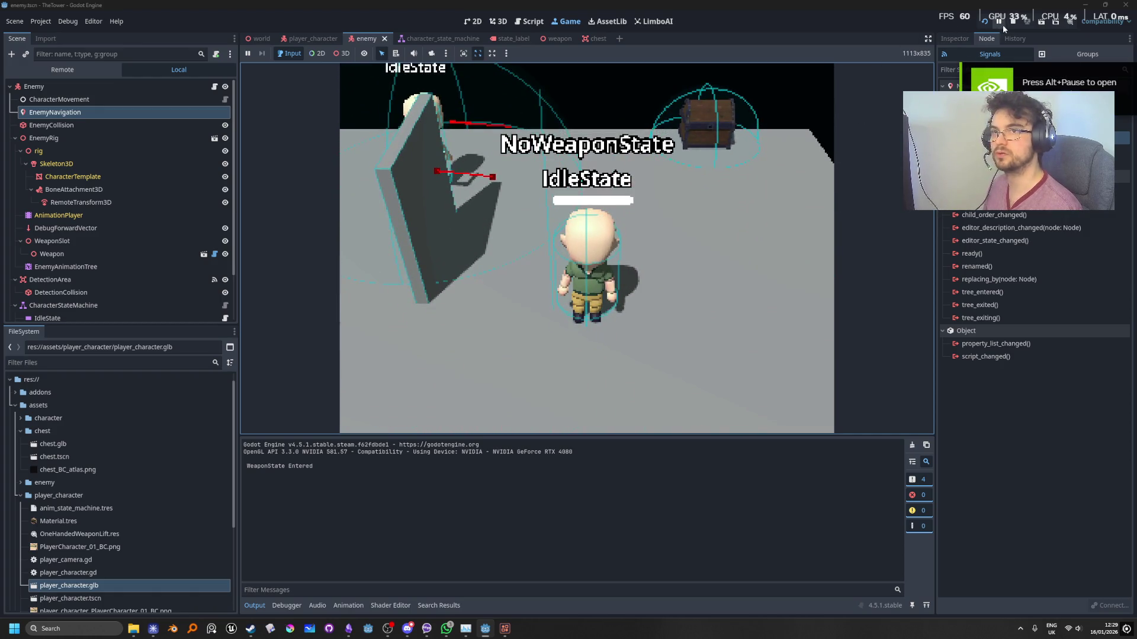
left_click(1013, 22)
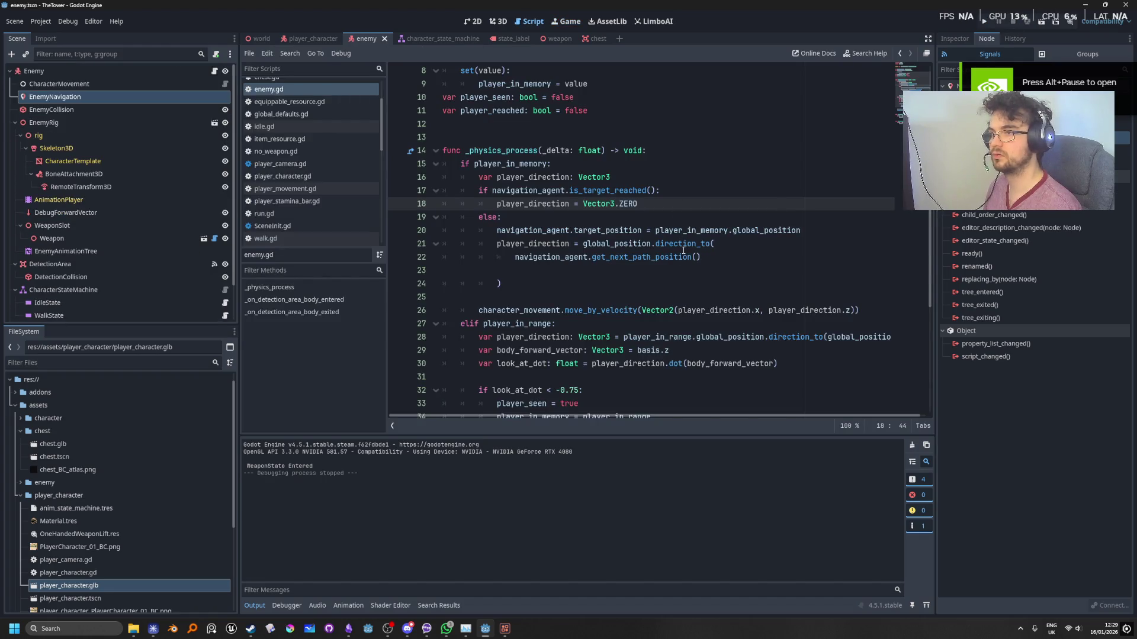
mouse_move(683, 250)
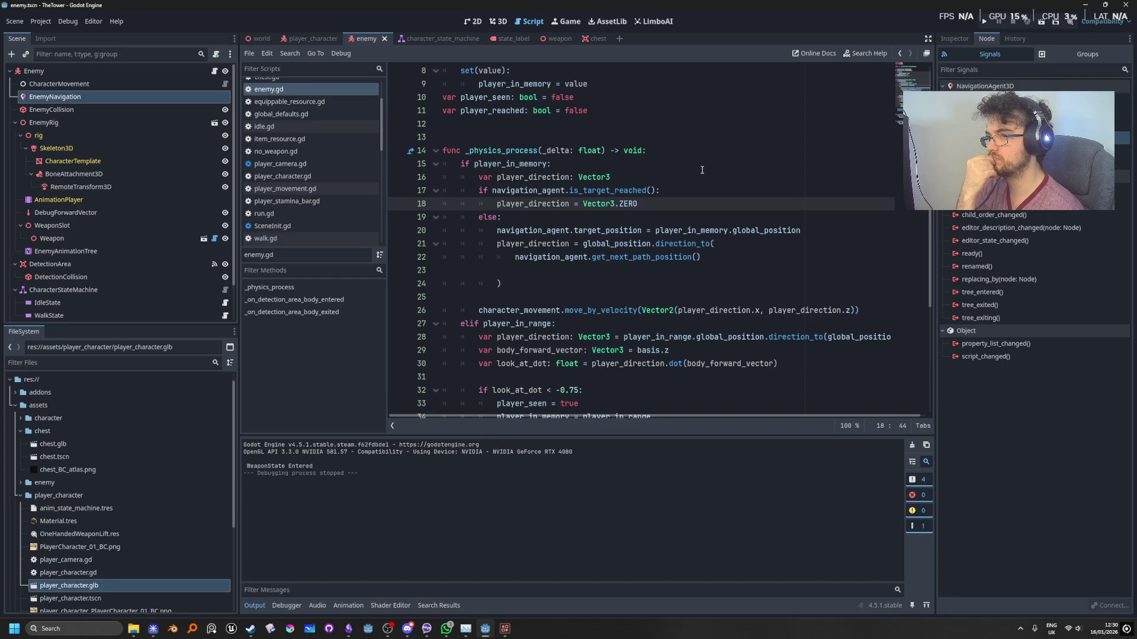
Move the navigation_agent.target_position line out of else up to line 17, before the reached check.
left_click(809, 230)
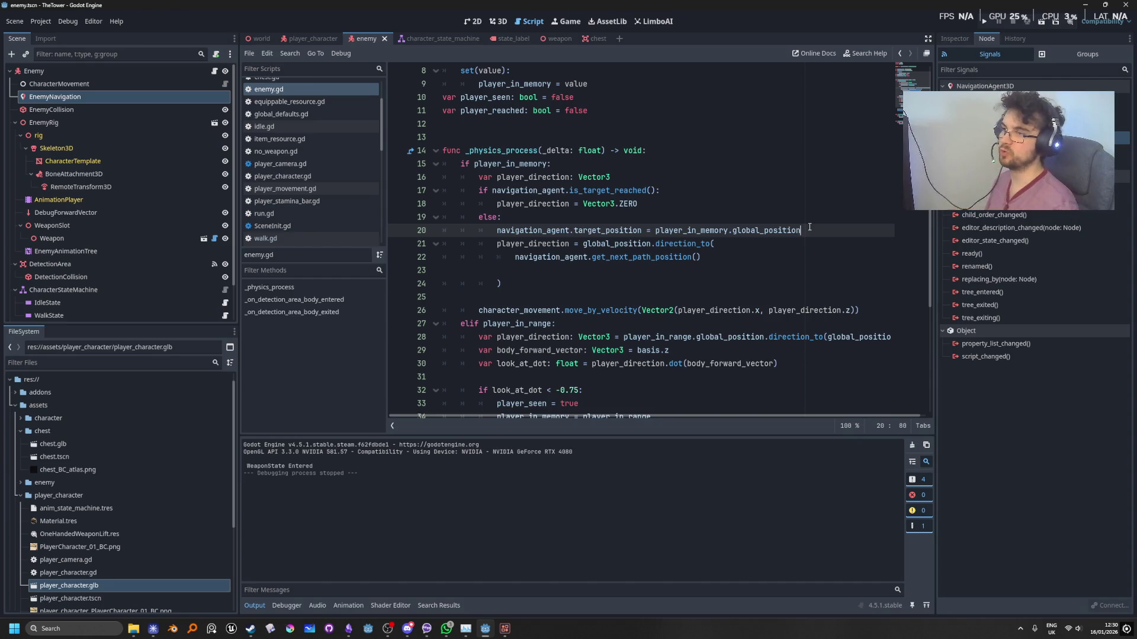
left_click(763, 231)
key("alt+Up")
key("alt+Up")
key("alt+Up")
key("shift+Tab")
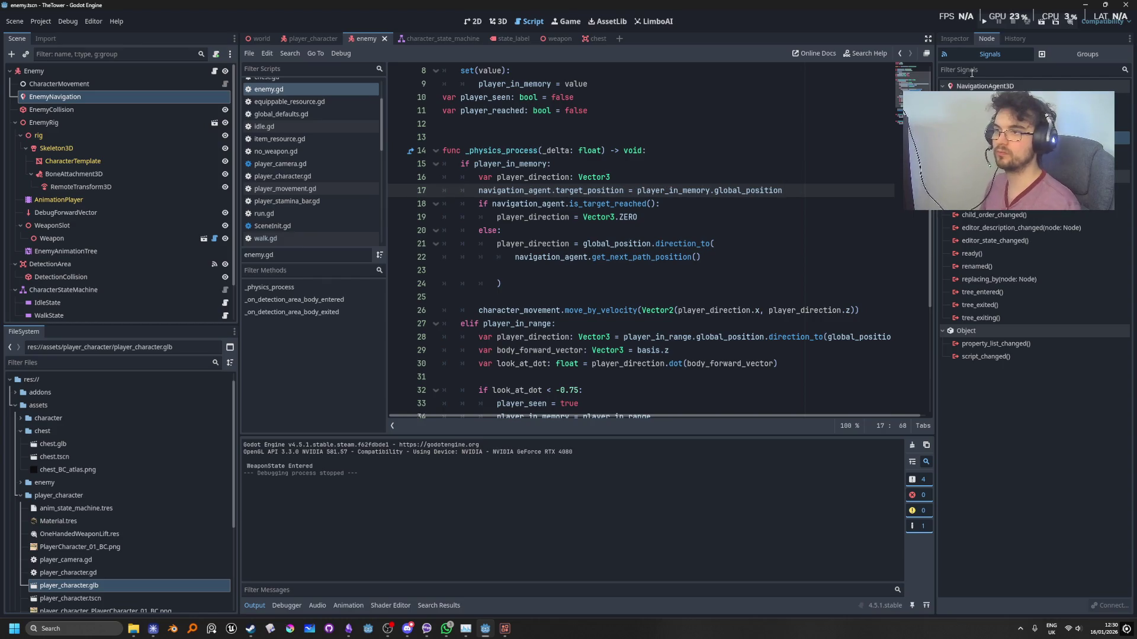
Run the game, lead the player away and back into the enemy, then stop.
left_click(982, 22)
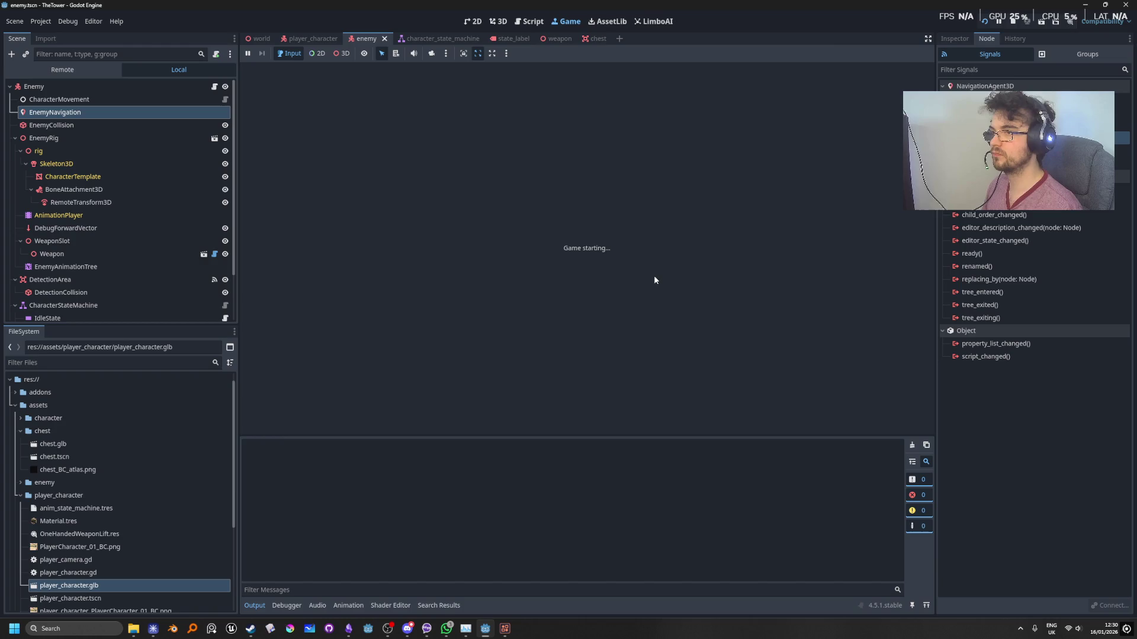
key("shift")
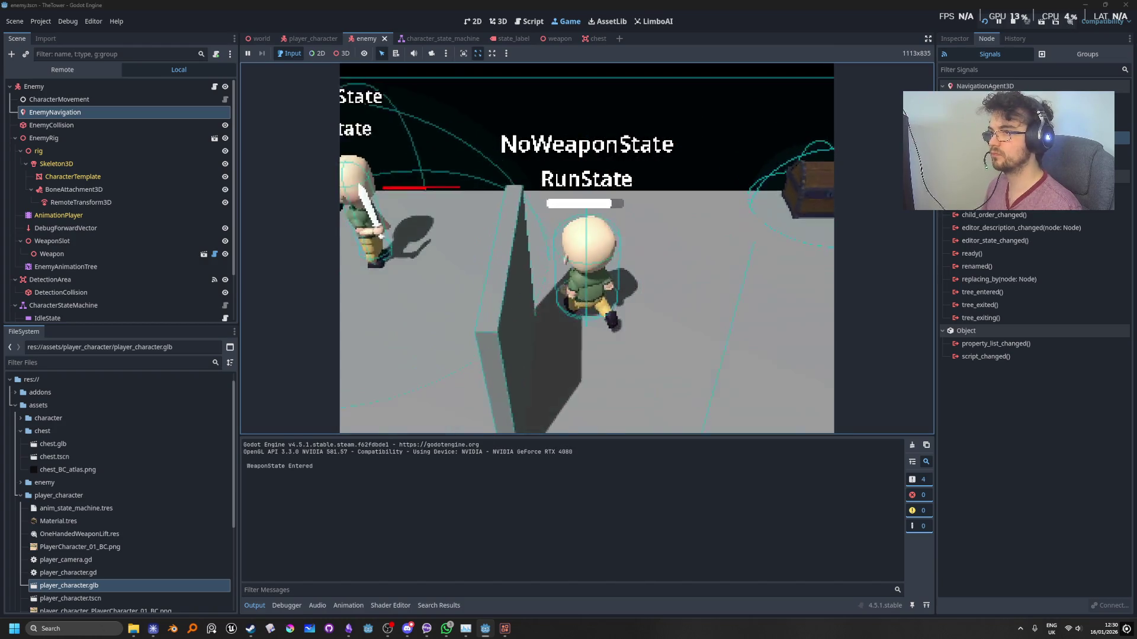
key("d")
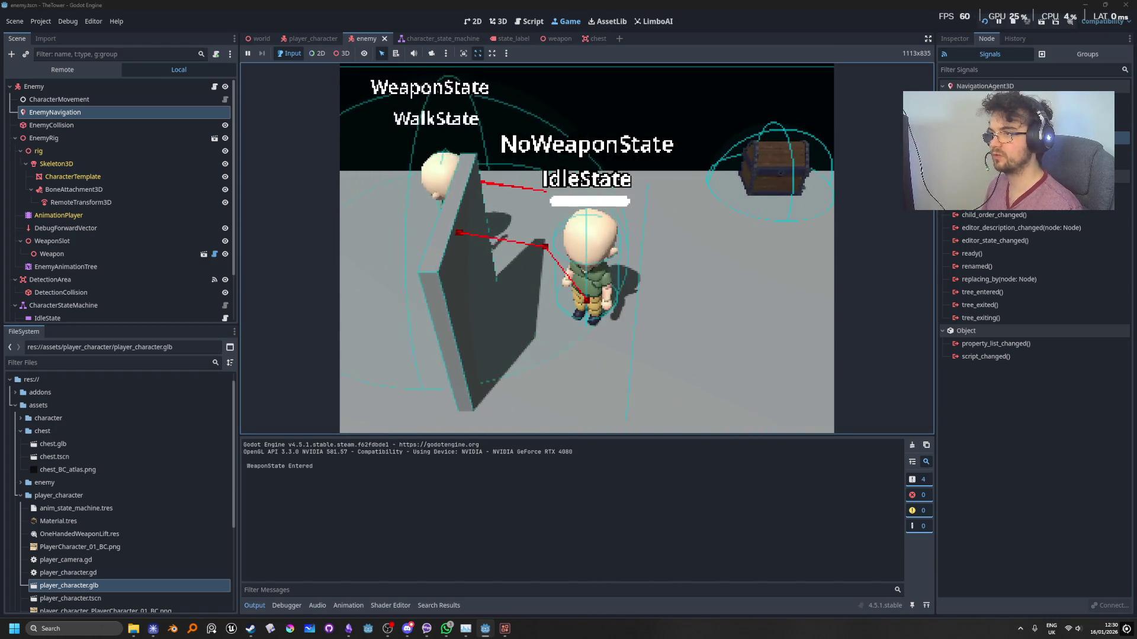
key("d")
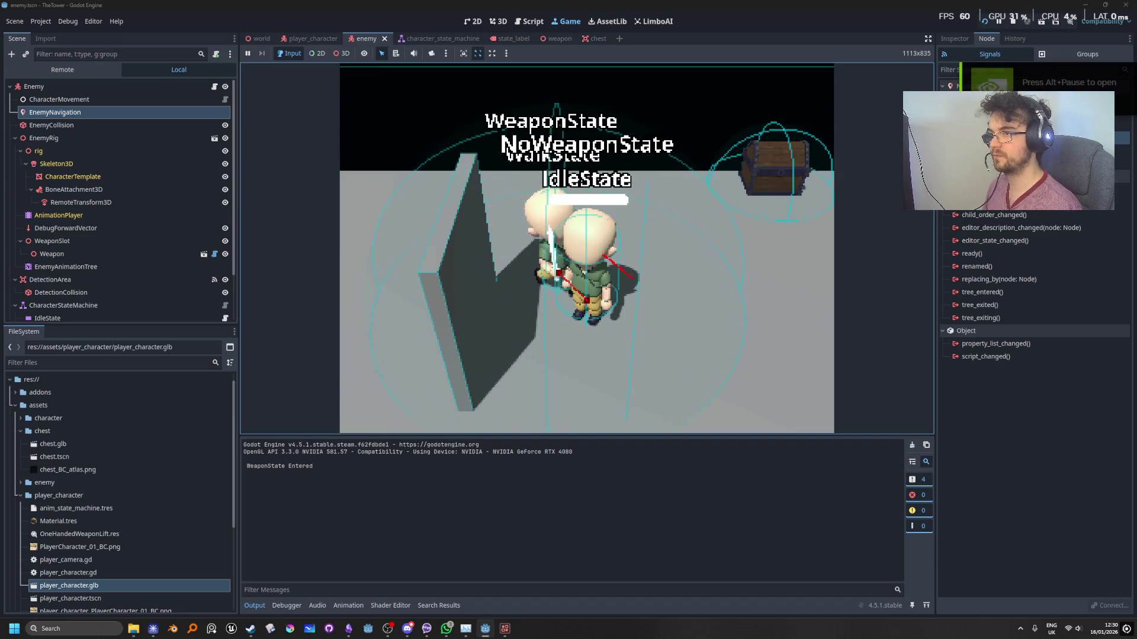
left_click(1013, 23)
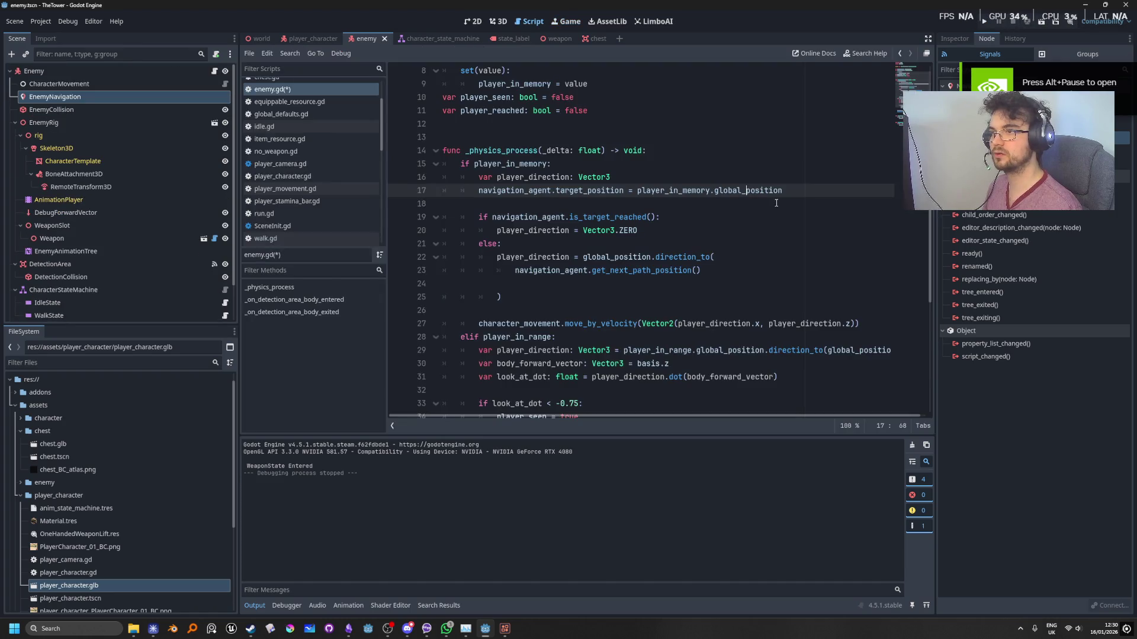
Commit a new Target Desired Distance on the enemy's navigation agent in the Inspector.
double_click(605, 217)
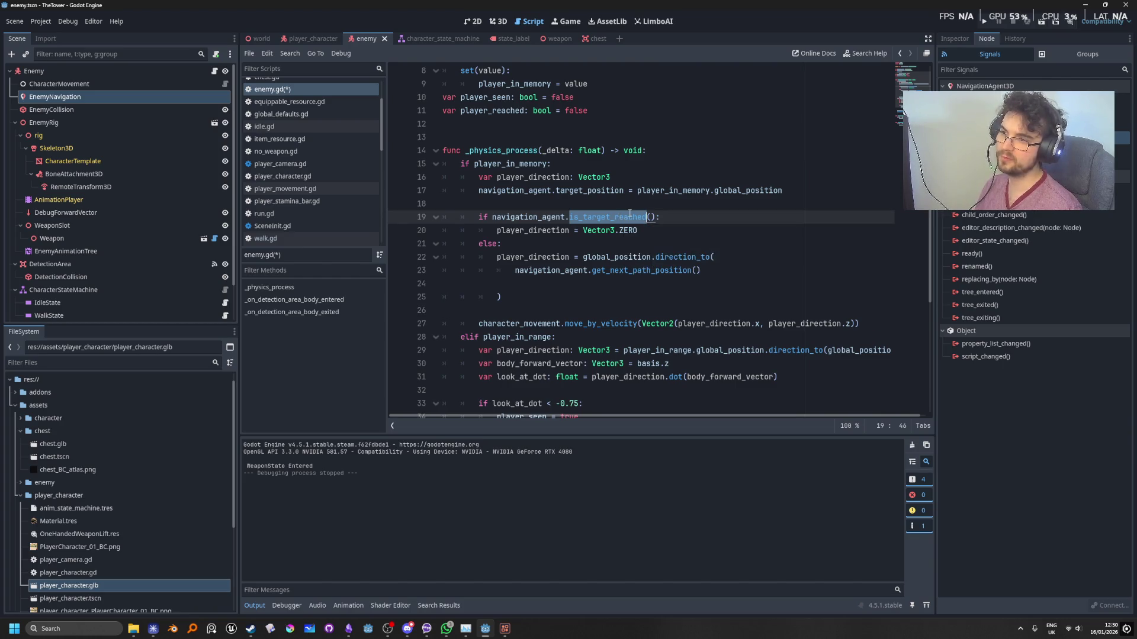
mouse_move(629, 216)
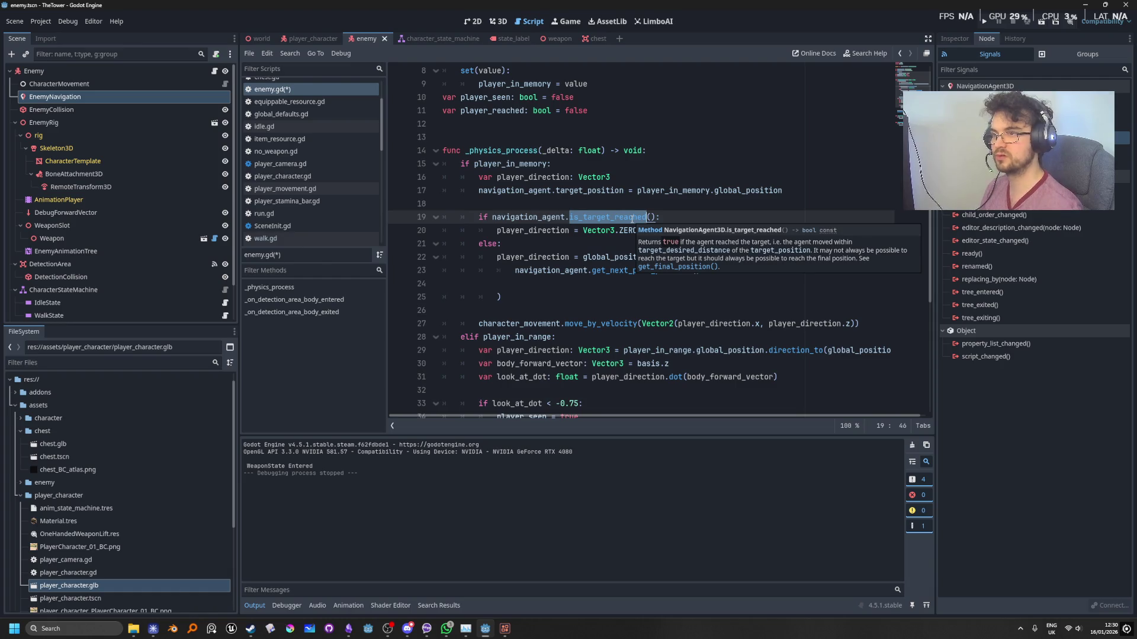
key("Up")
key("Up")
key("Up")
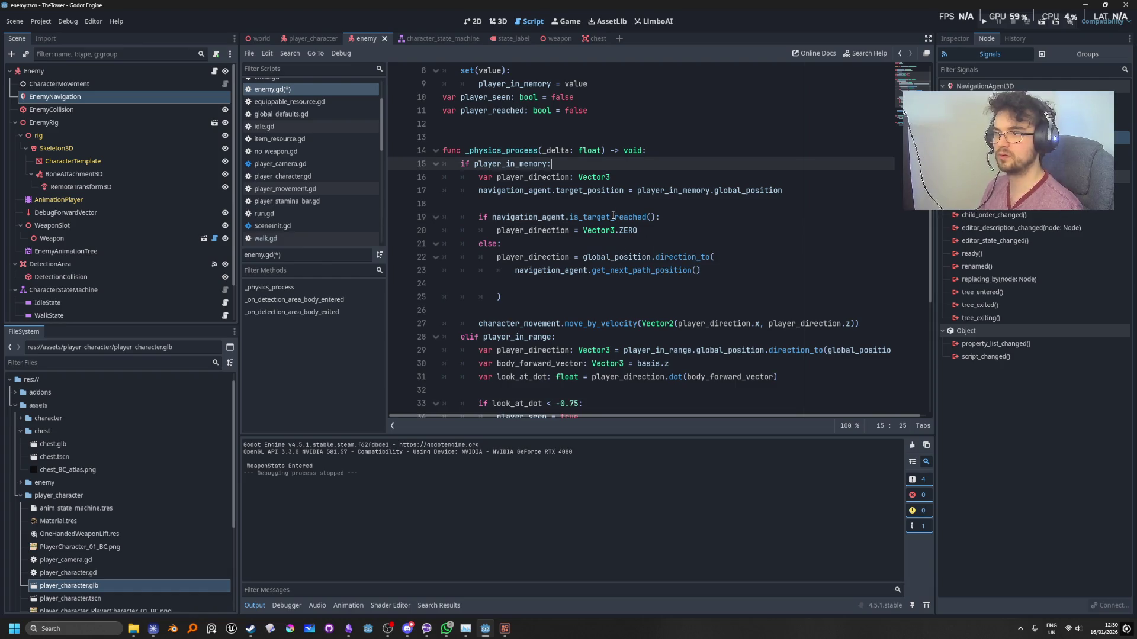
left_click(955, 38)
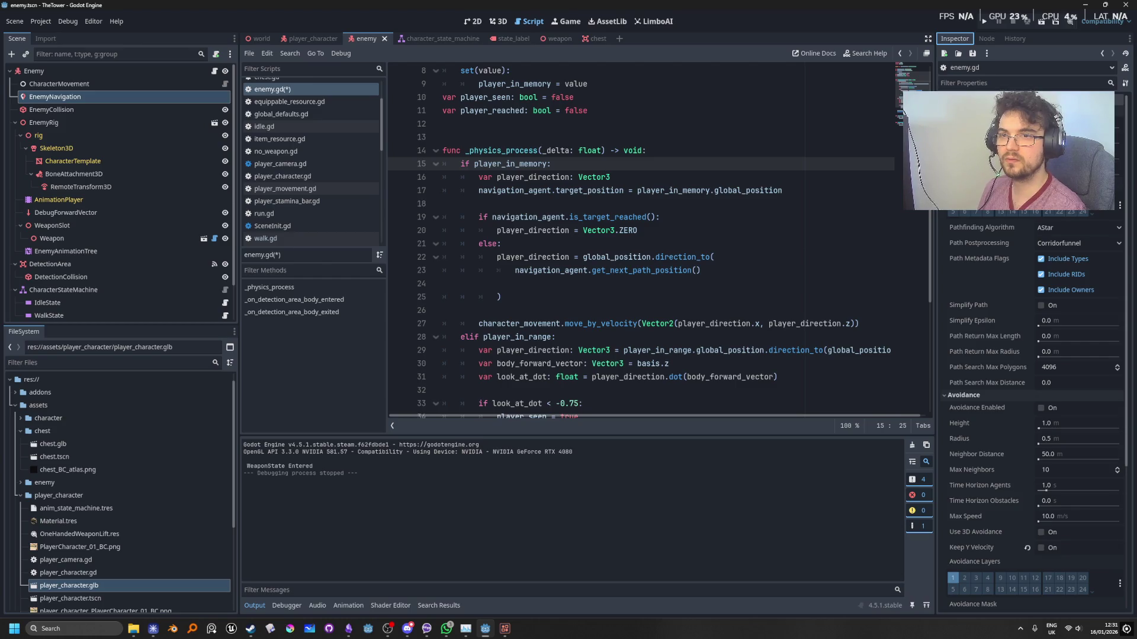
left_click(1102, 137)
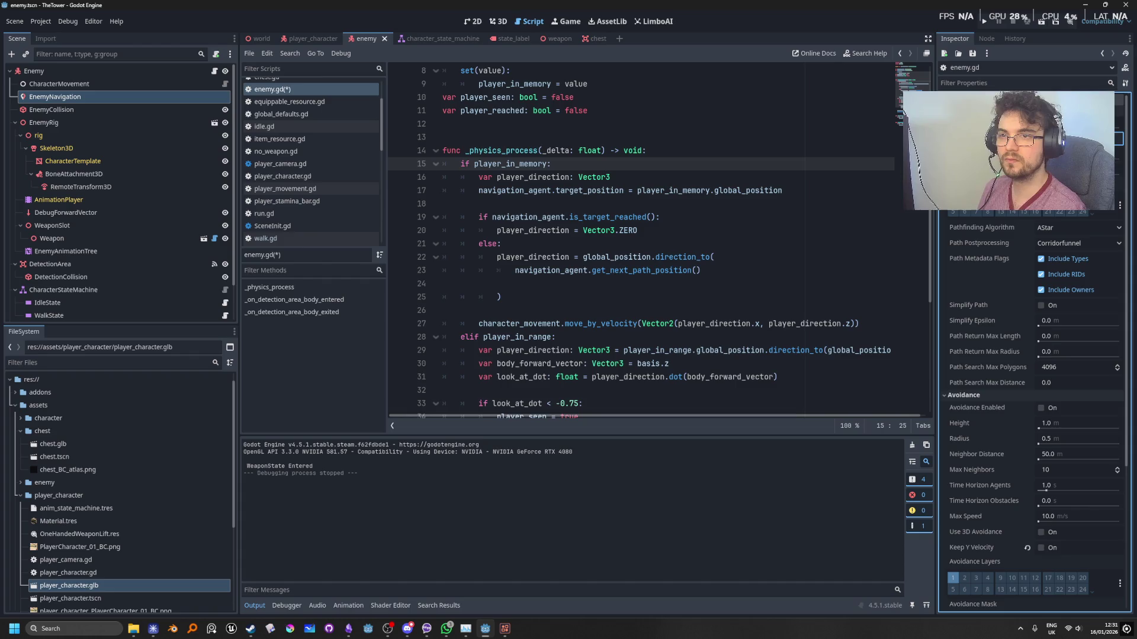
key("Return")
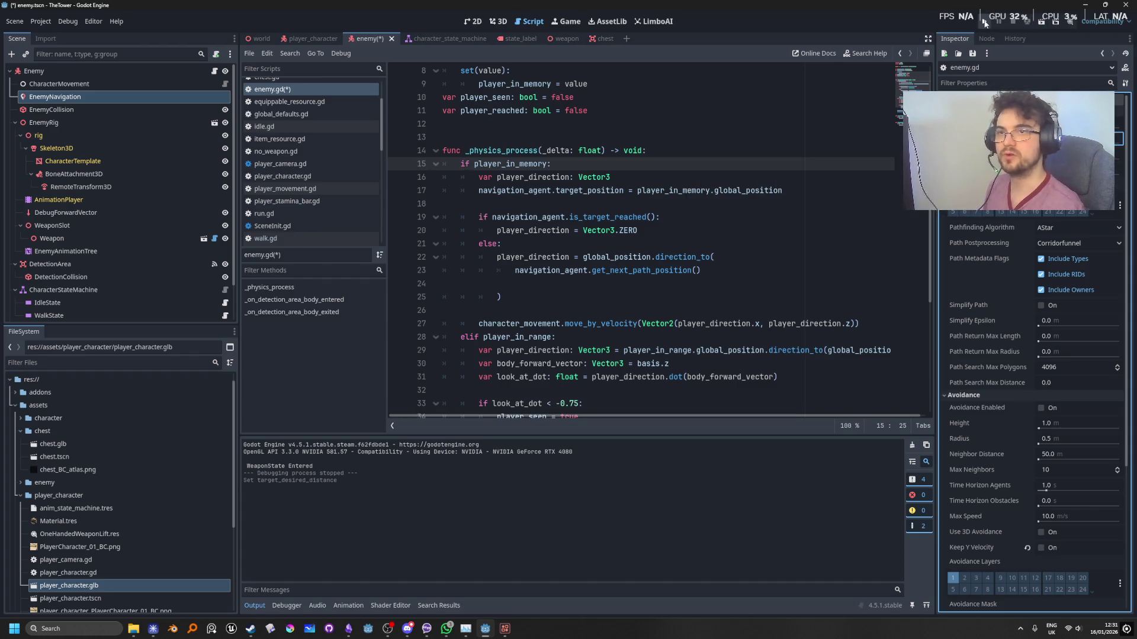
Run the game to test the chase, then stop and return to enemy.gd.
left_click(985, 23)
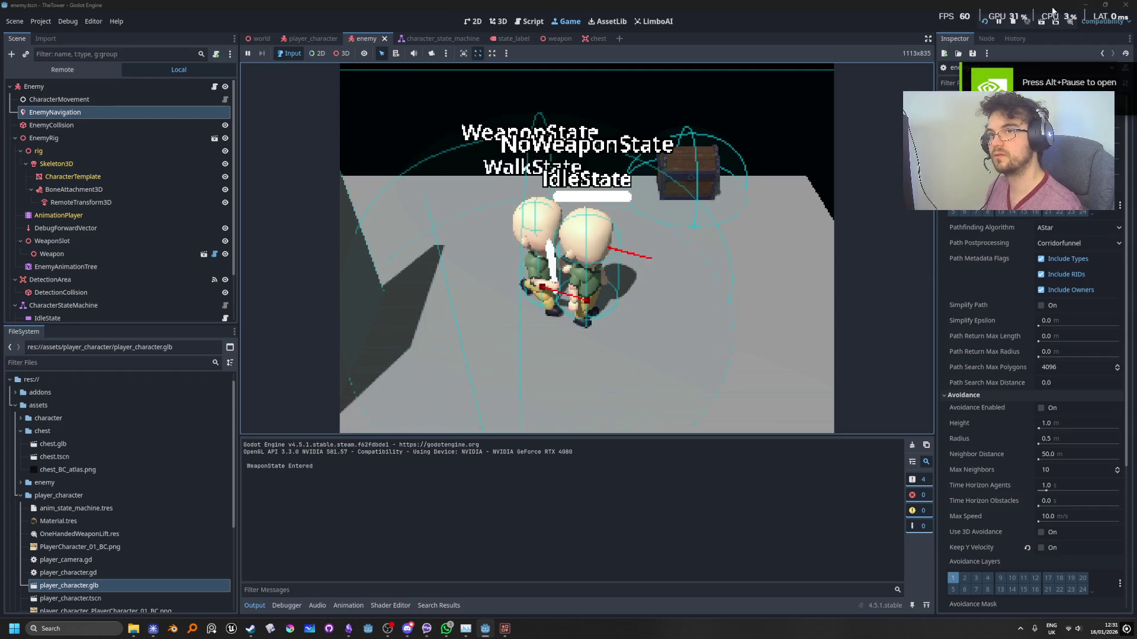
left_click(1013, 21)
left_click(717, 220)
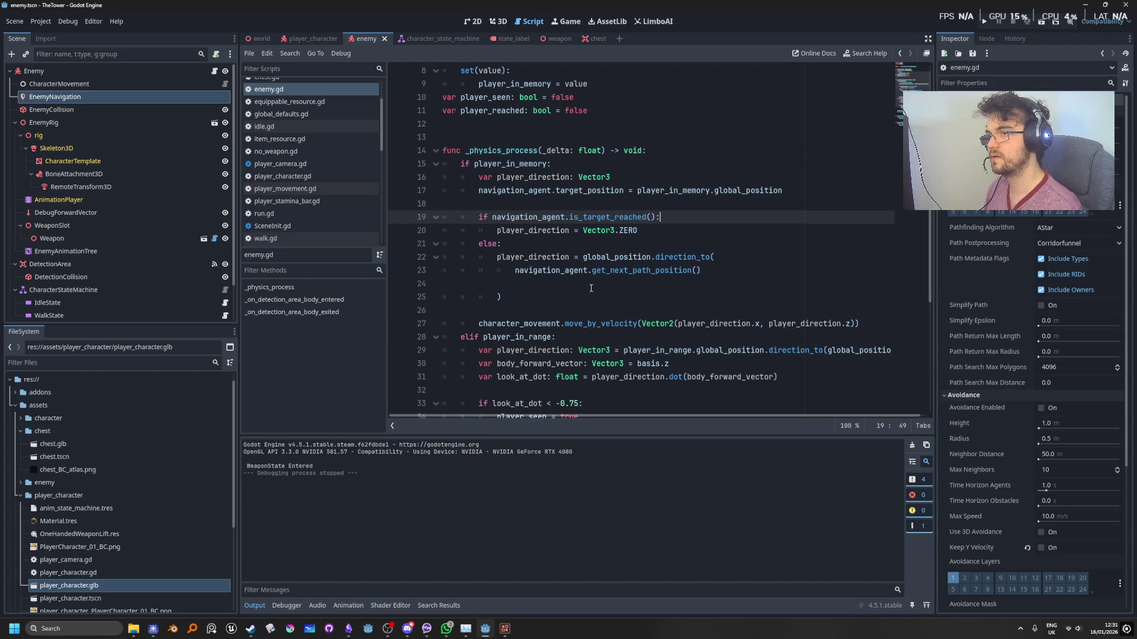
Retype the line 19 call as is_target_reached() so it directly follows the target_position line.
double_click(589, 190)
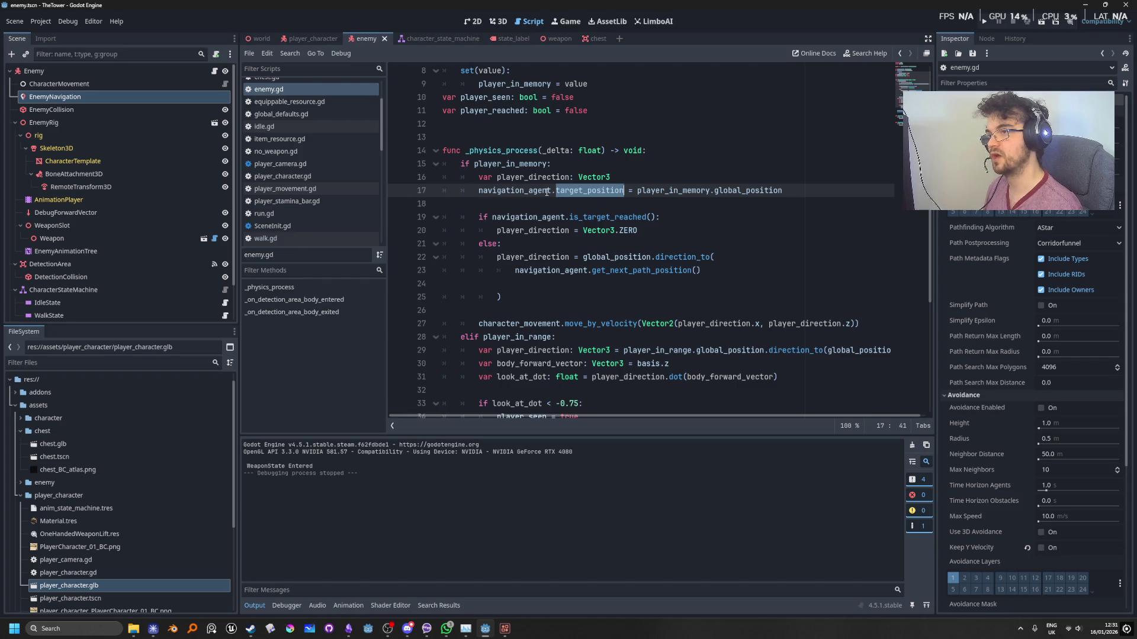
mouse_move(739, 190)
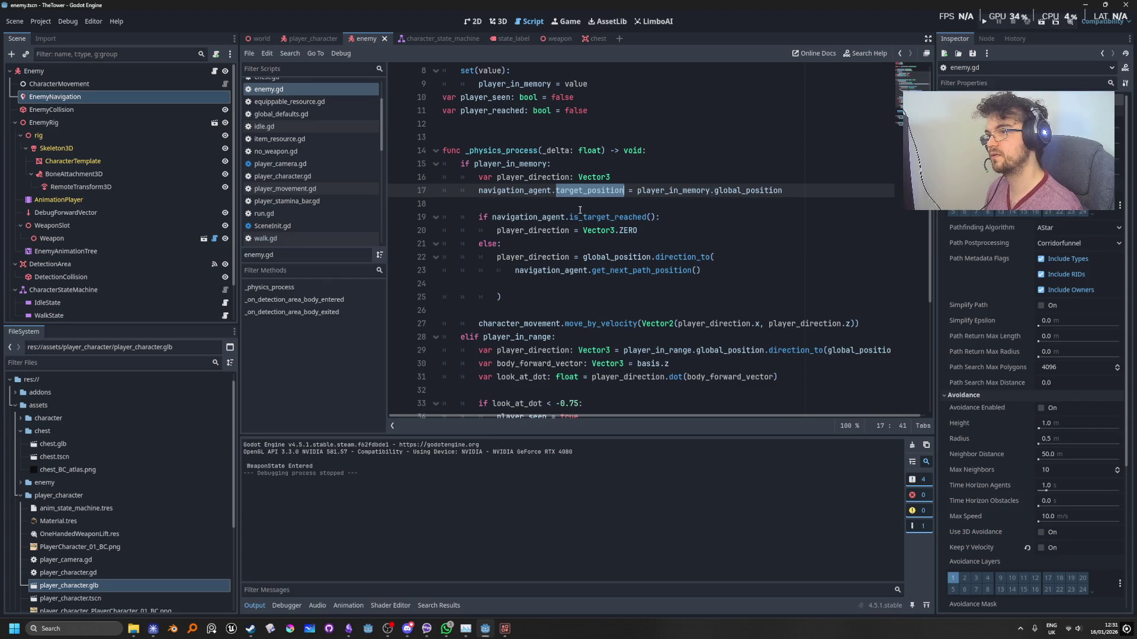
left_click_drag(655, 217, 569, 219)
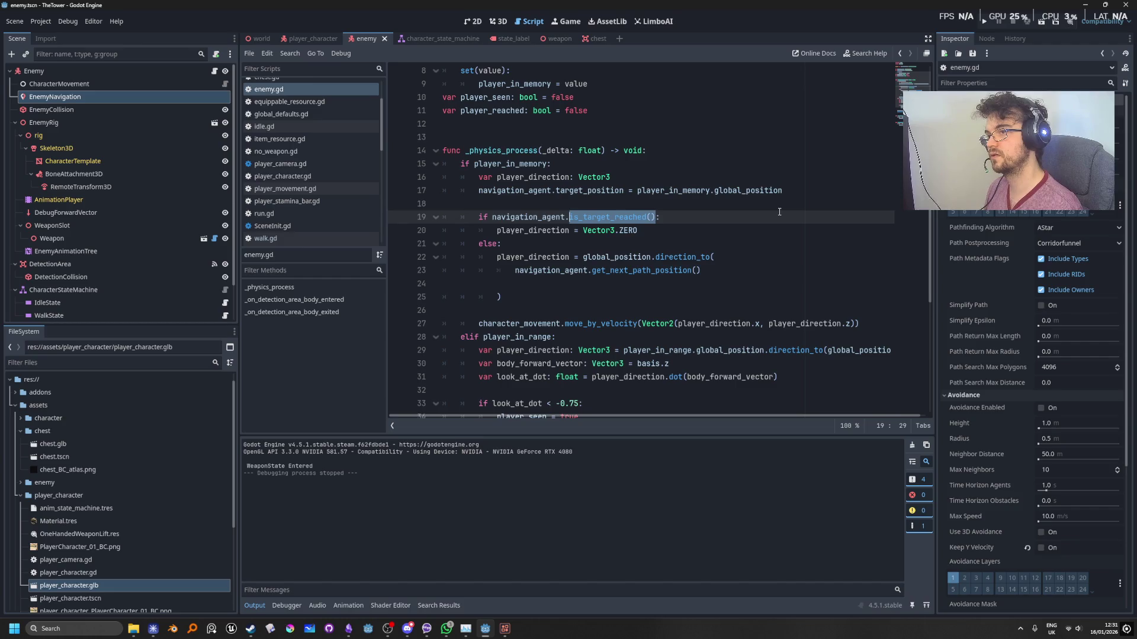
type("rea")
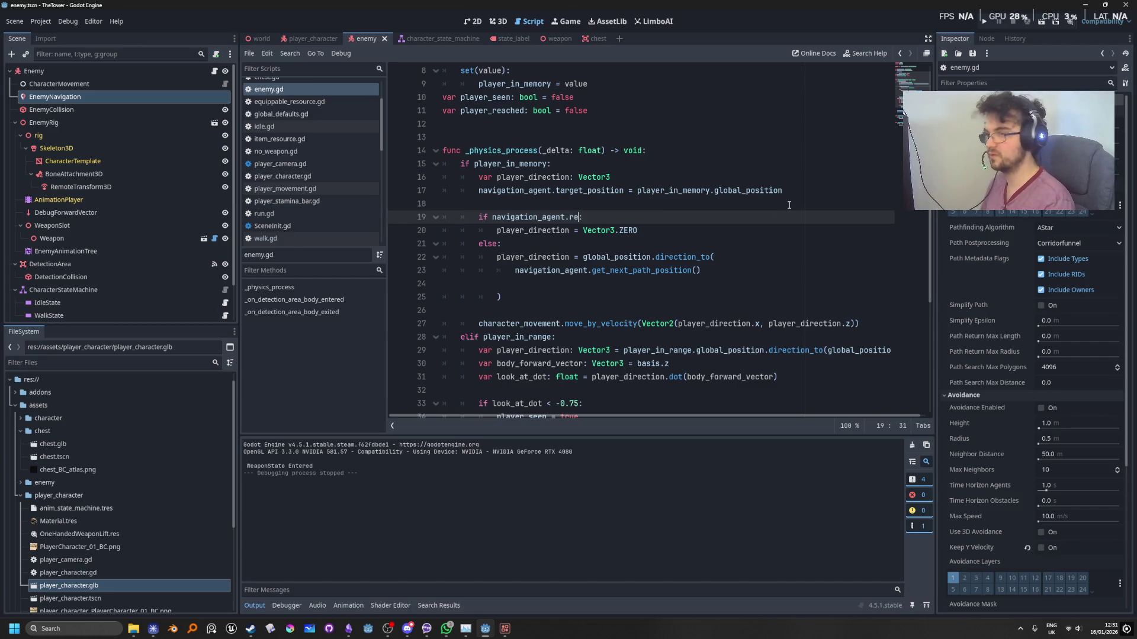
type("d")
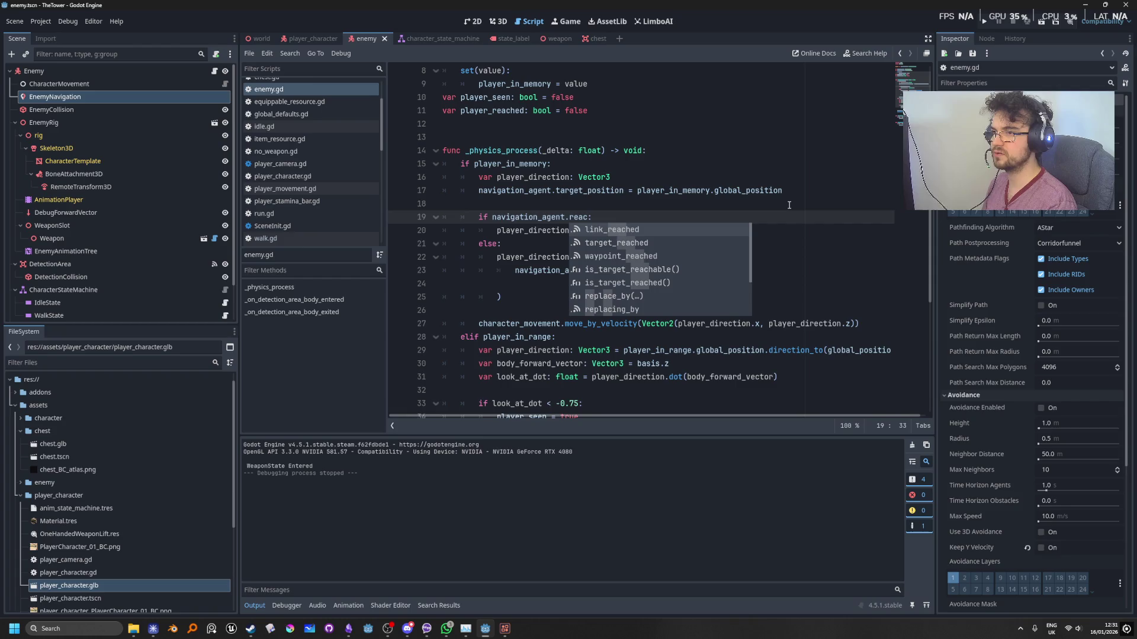
type("h")
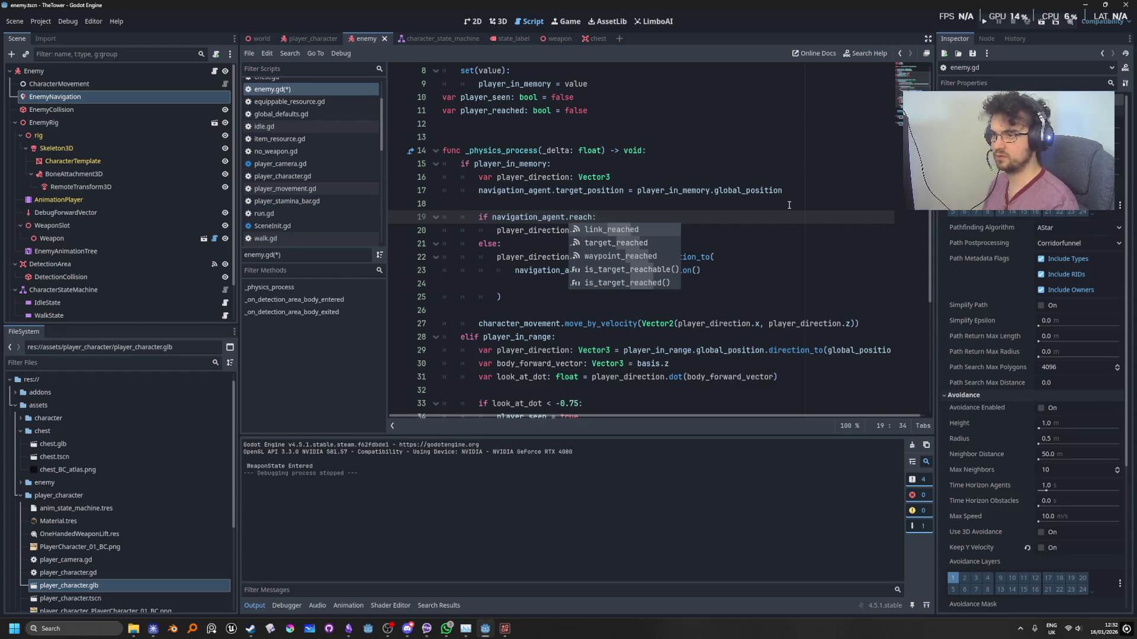
key("Down")
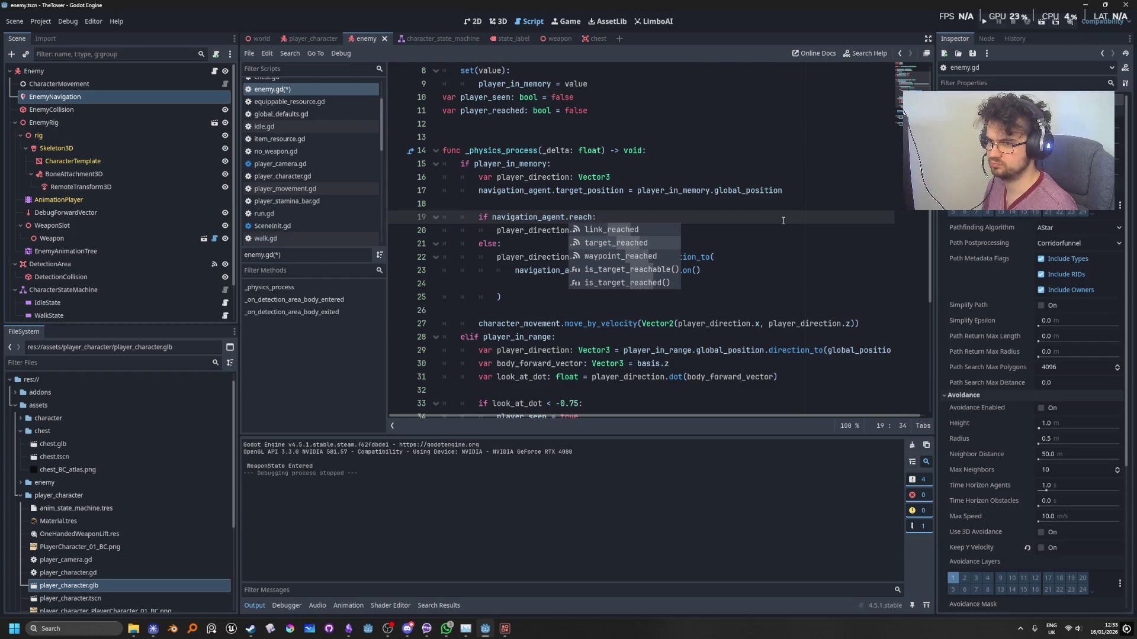
key("ctrl+z")
key("ctrl+z")
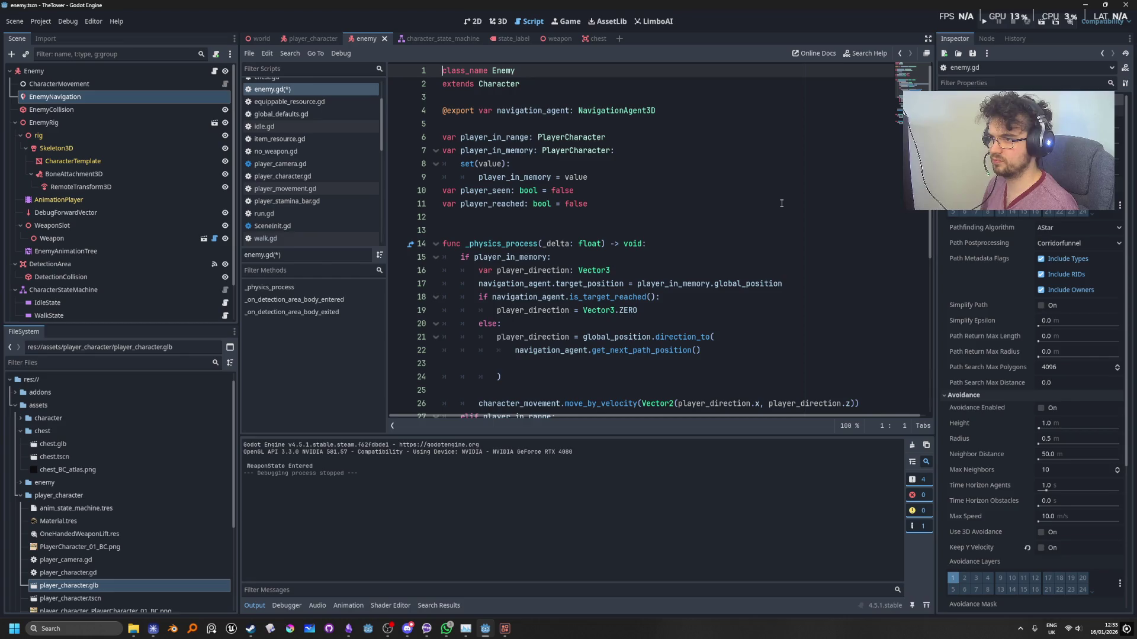
Move the navigation_agent.target_position assignment back down under else:.
key("ctrl+z")
key("ctrl+z")
key("ctrl+shift+z")
key("alt+Down")
key("alt+Down")
key("alt+Down")
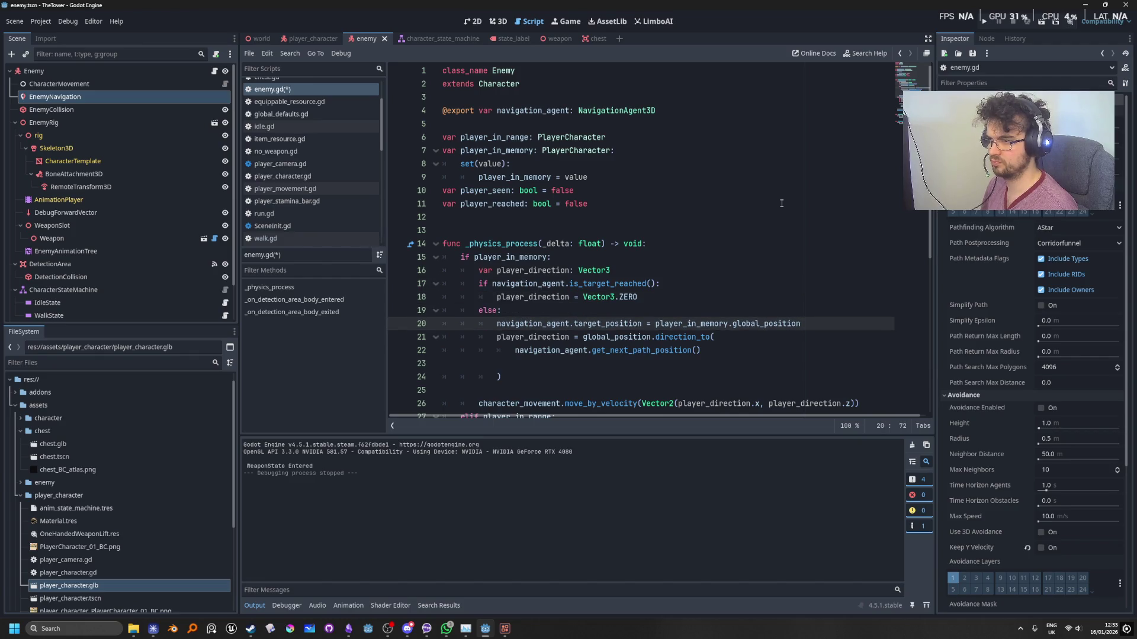
left_click(770, 276)
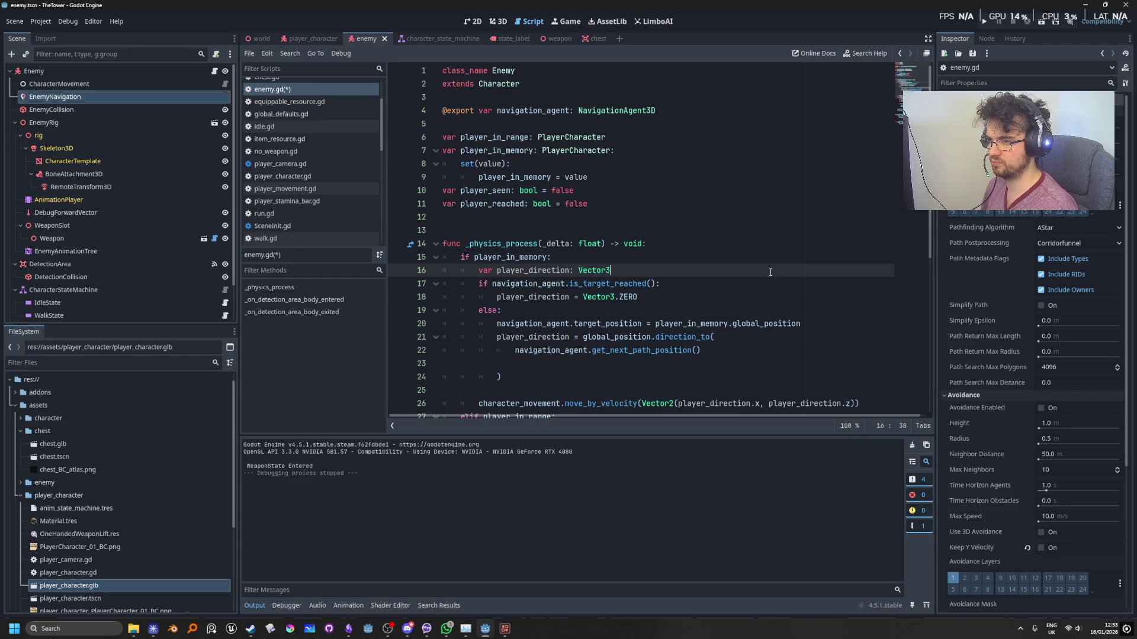
Run the game twice to test the chase, walking the player forward, then stop.
key("F5")
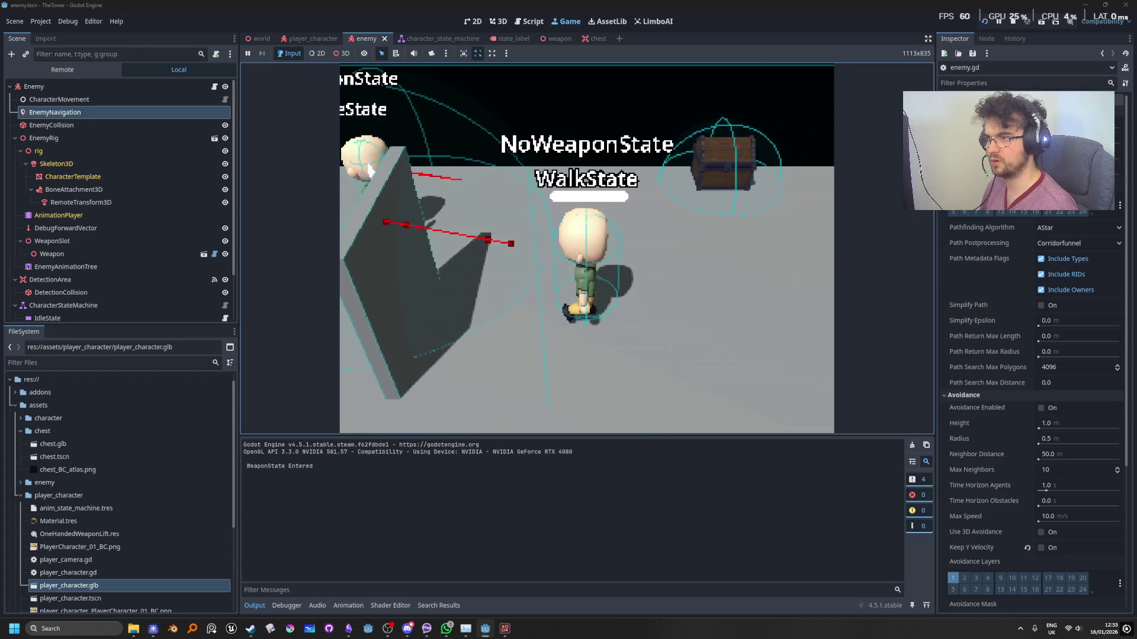
left_click(1014, 27)
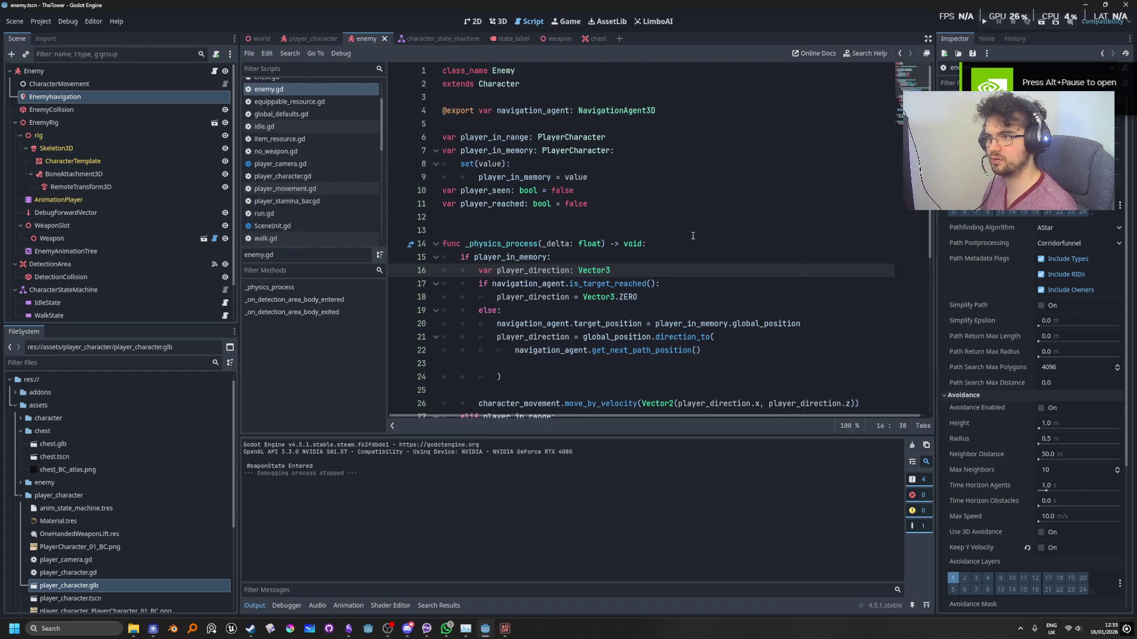
left_click(986, 25)
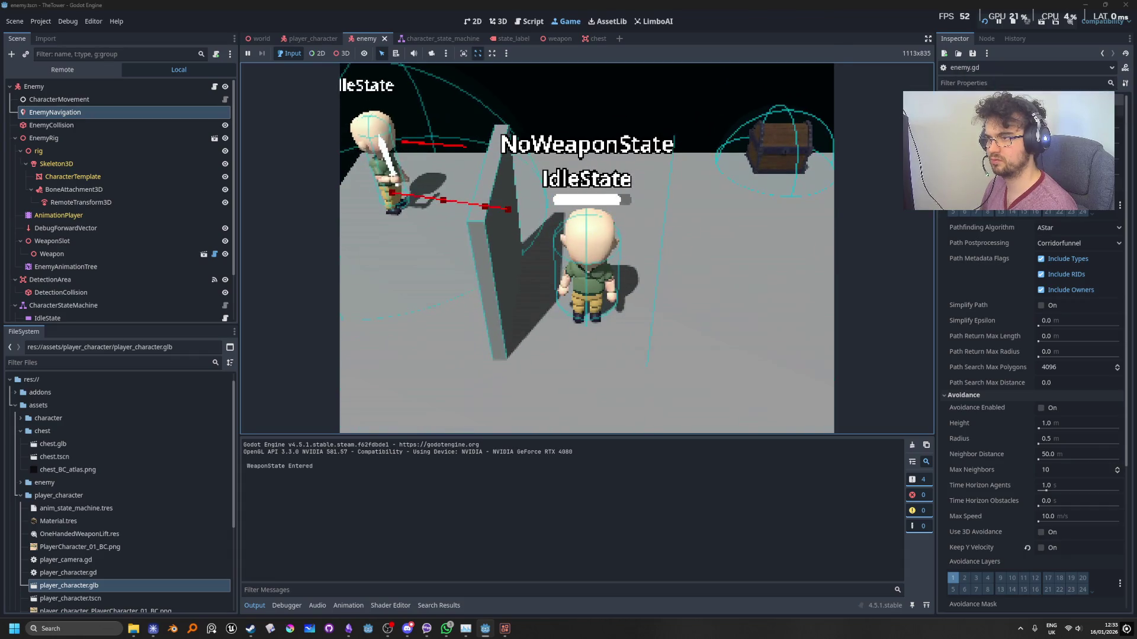
key("w")
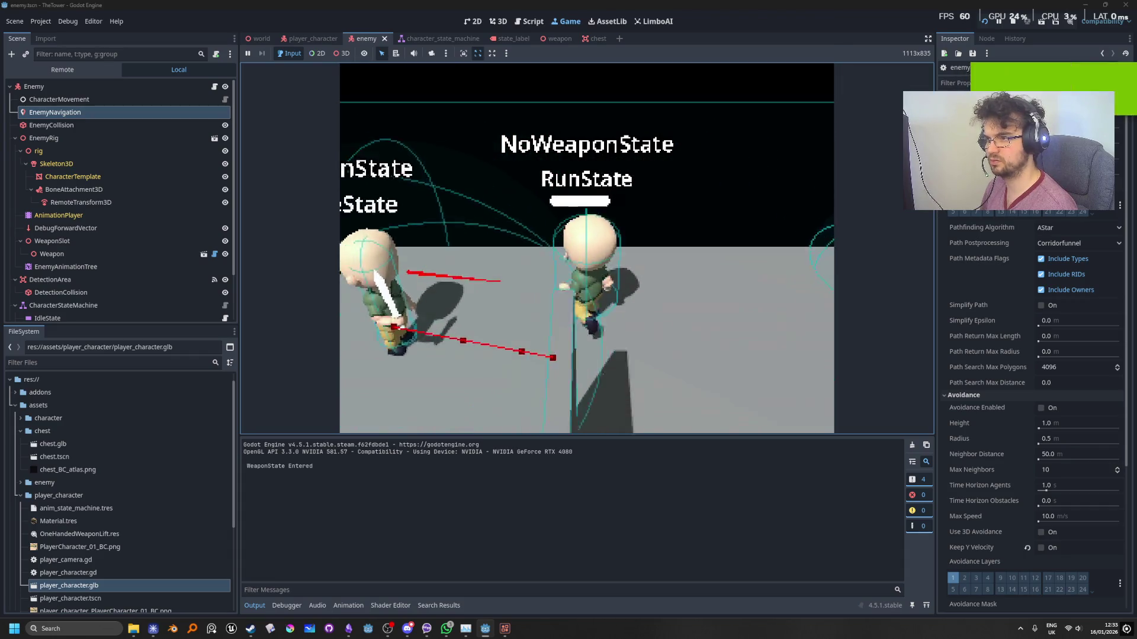
left_click(1013, 22)
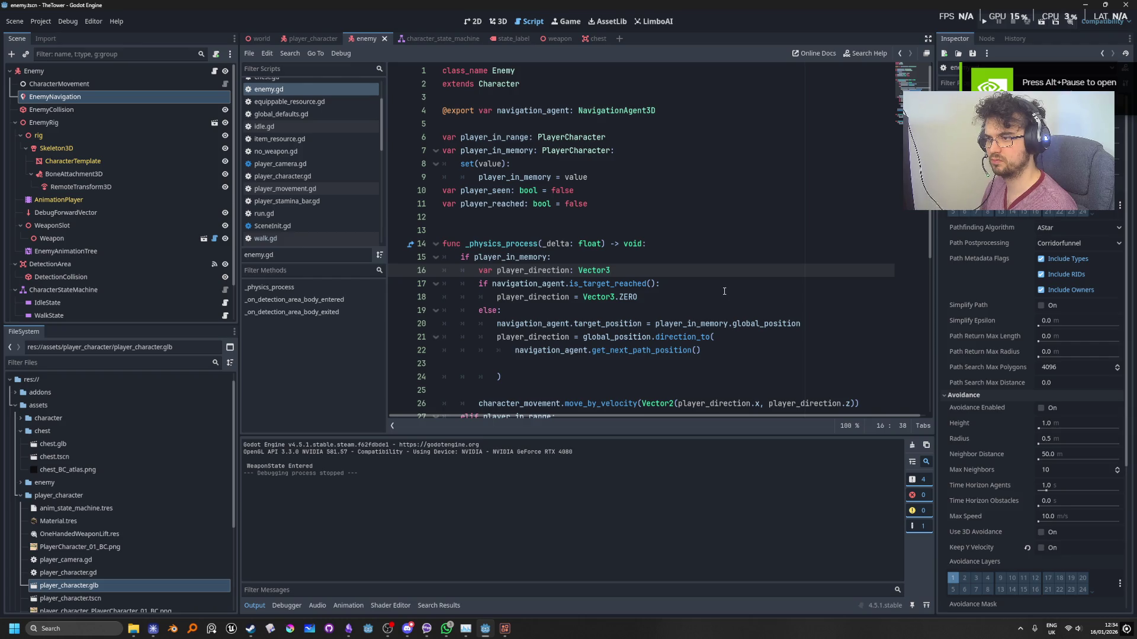
scroll(723, 292, "down", 2)
scroll(724, 292, "down", 1)
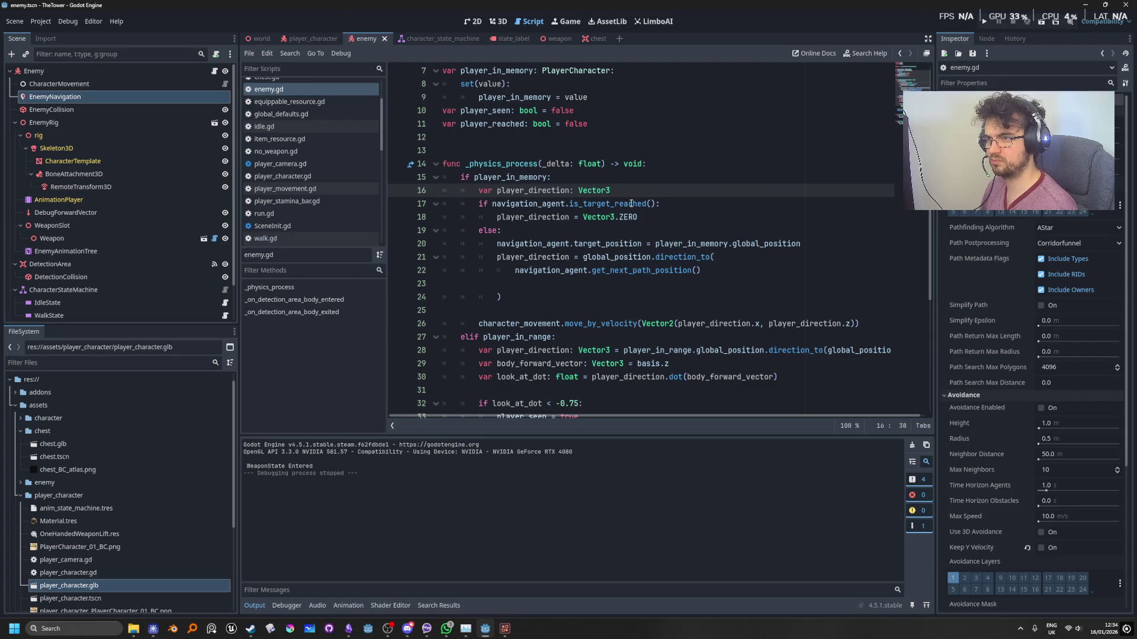
mouse_move(631, 204)
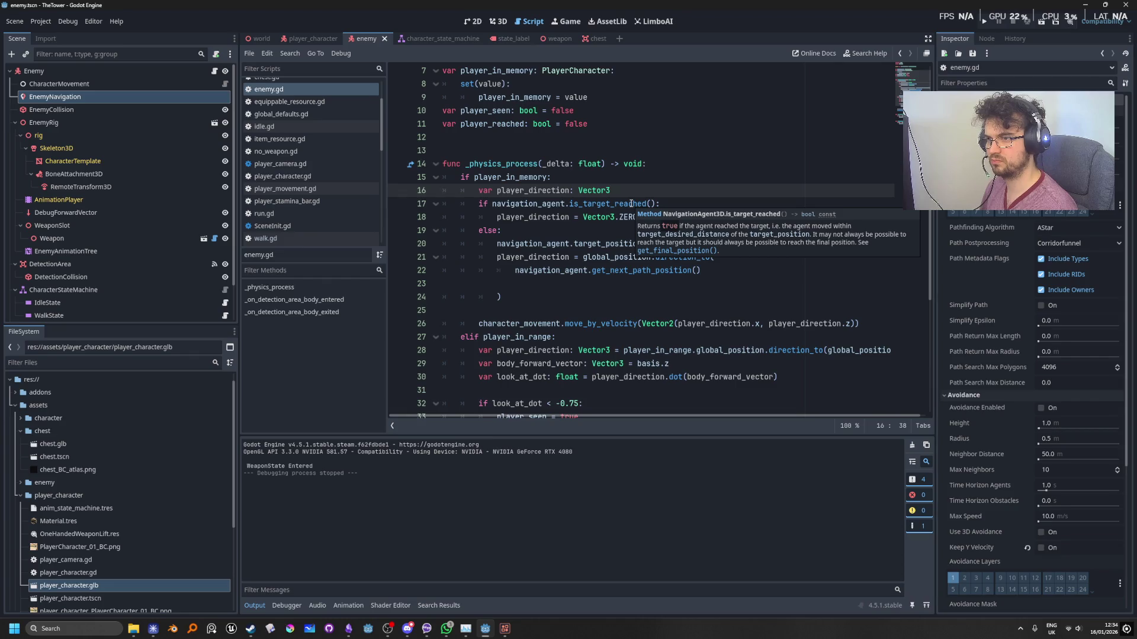
left_click(748, 176)
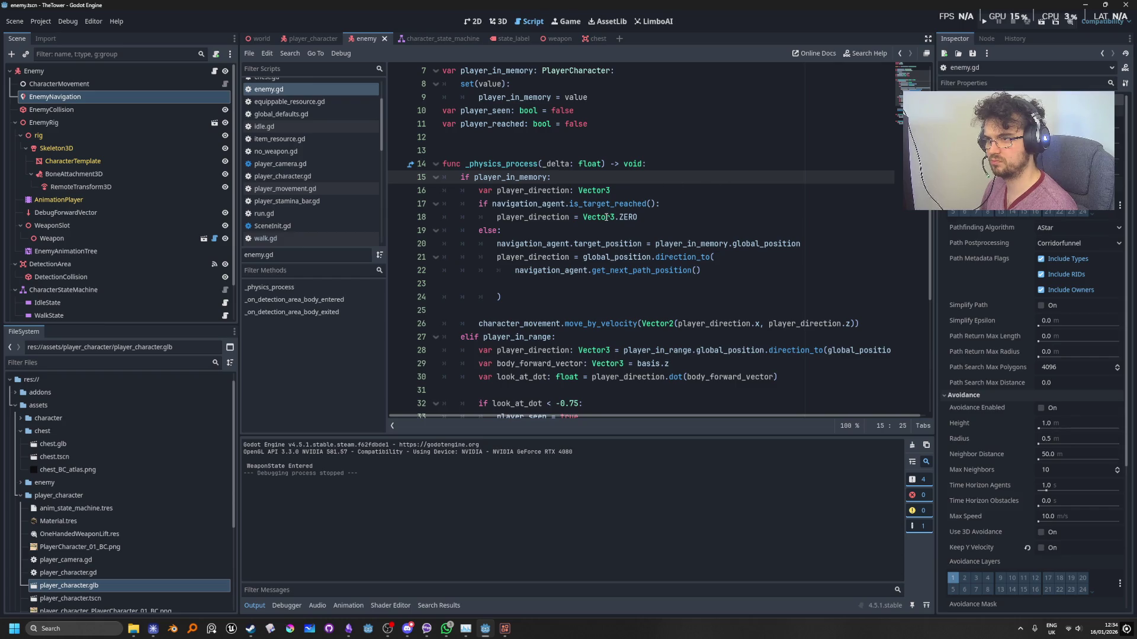
left_click(639, 217)
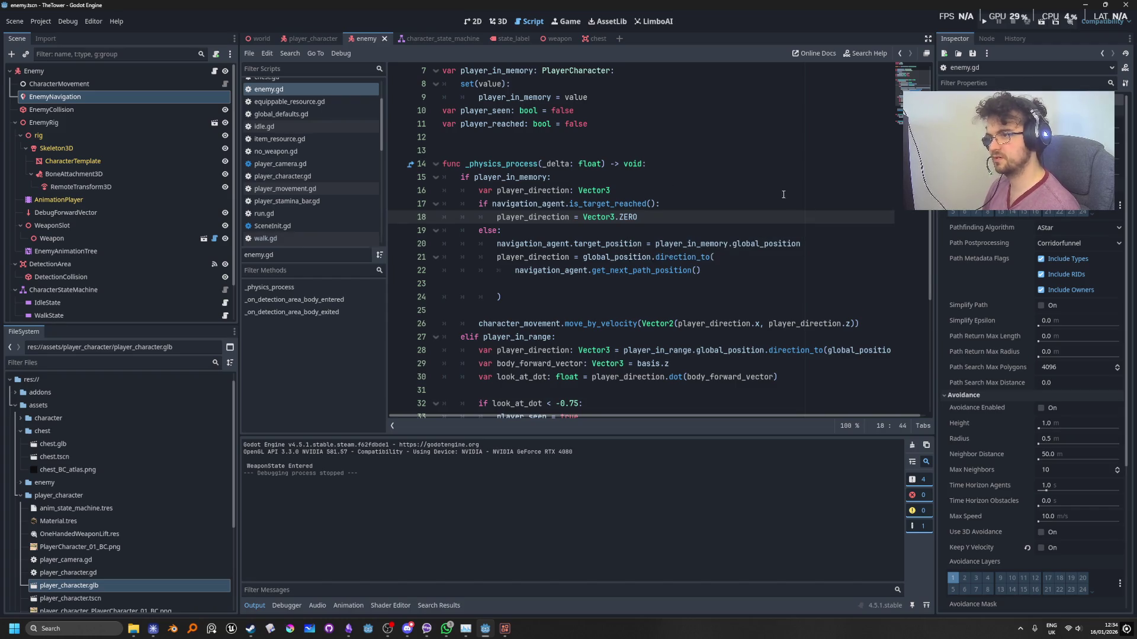
Add print("TARGET REACHED") under the is_target_reached() check and run the game.
left_click(695, 201)
key("Return")
type("print(\"TARGET REACHED")
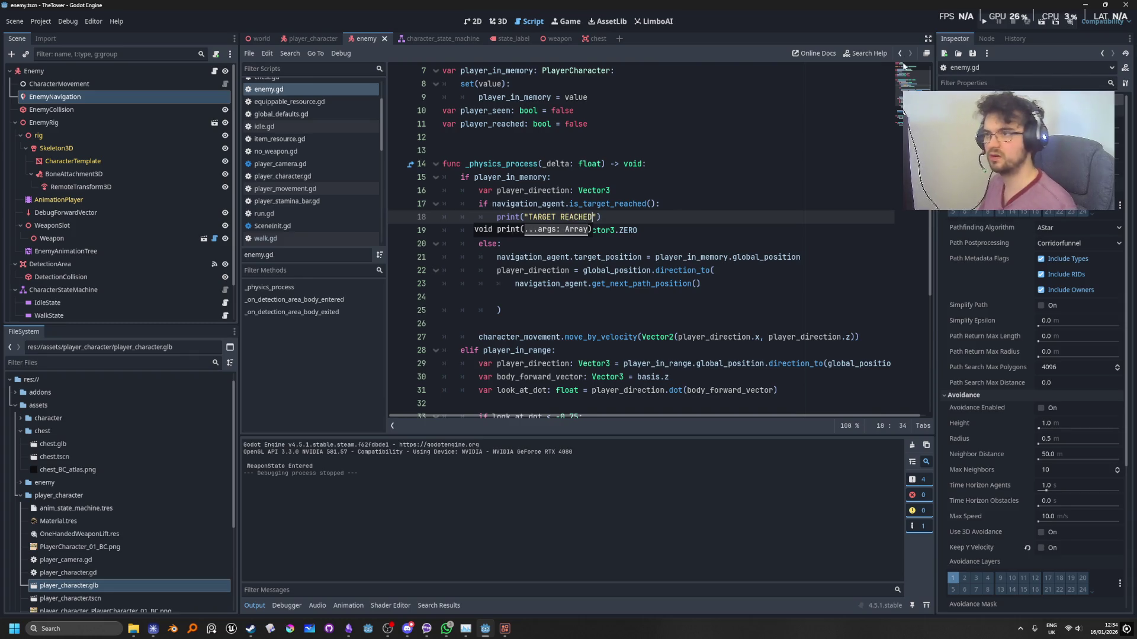
key("F5")
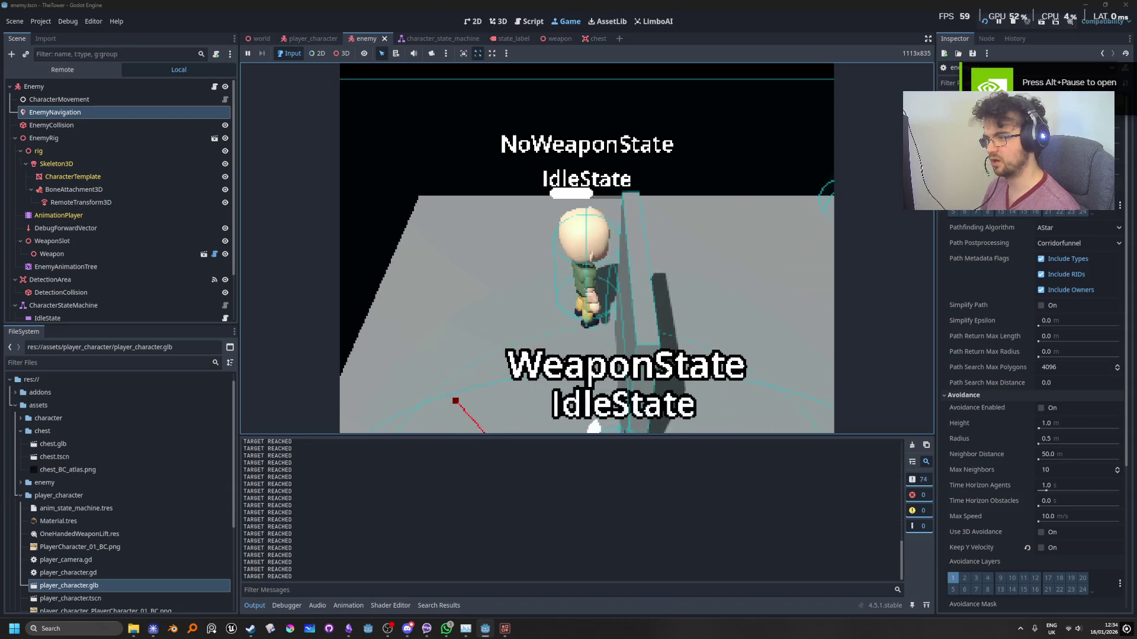
Restart the game, walk the player forward with W so the enemy chases, then stop with F8.
left_click(1011, 24)
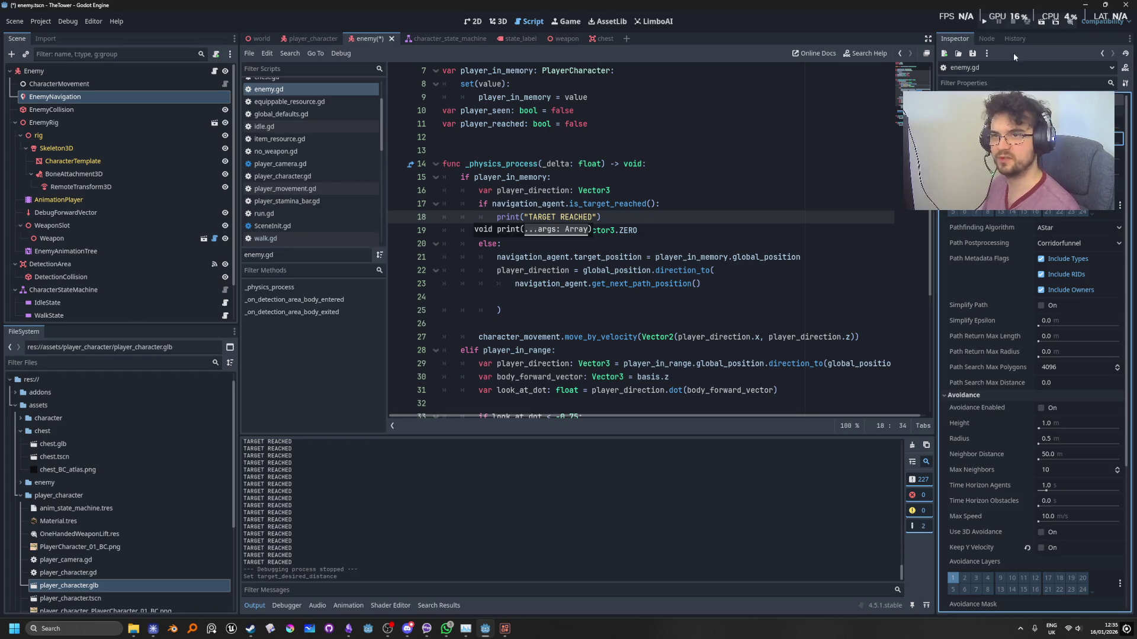
left_click(987, 24)
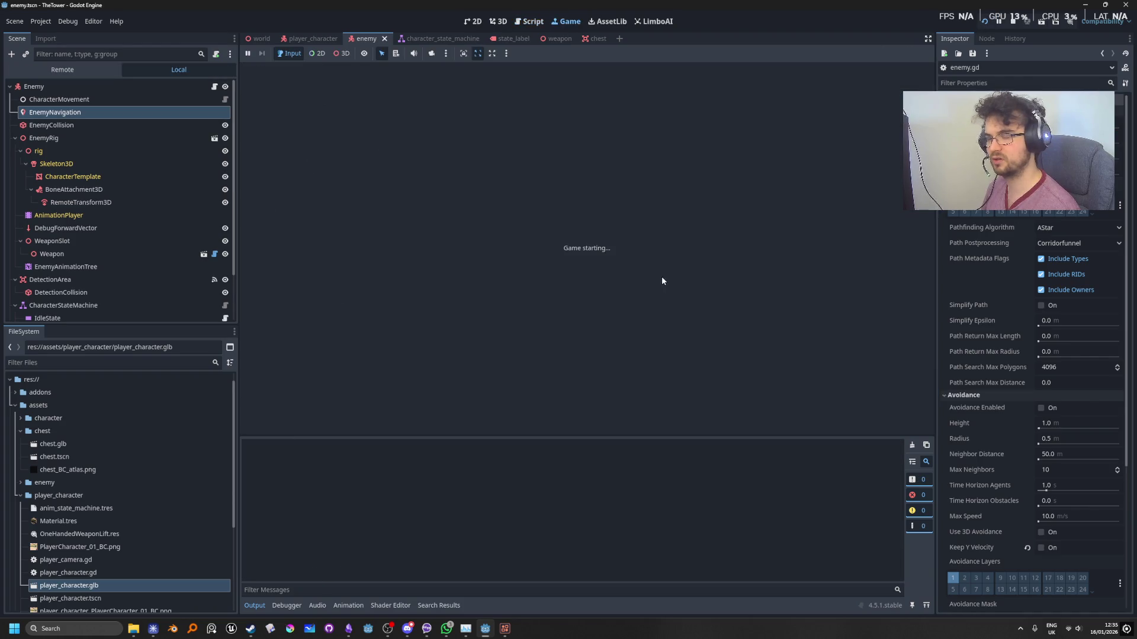
key("w")
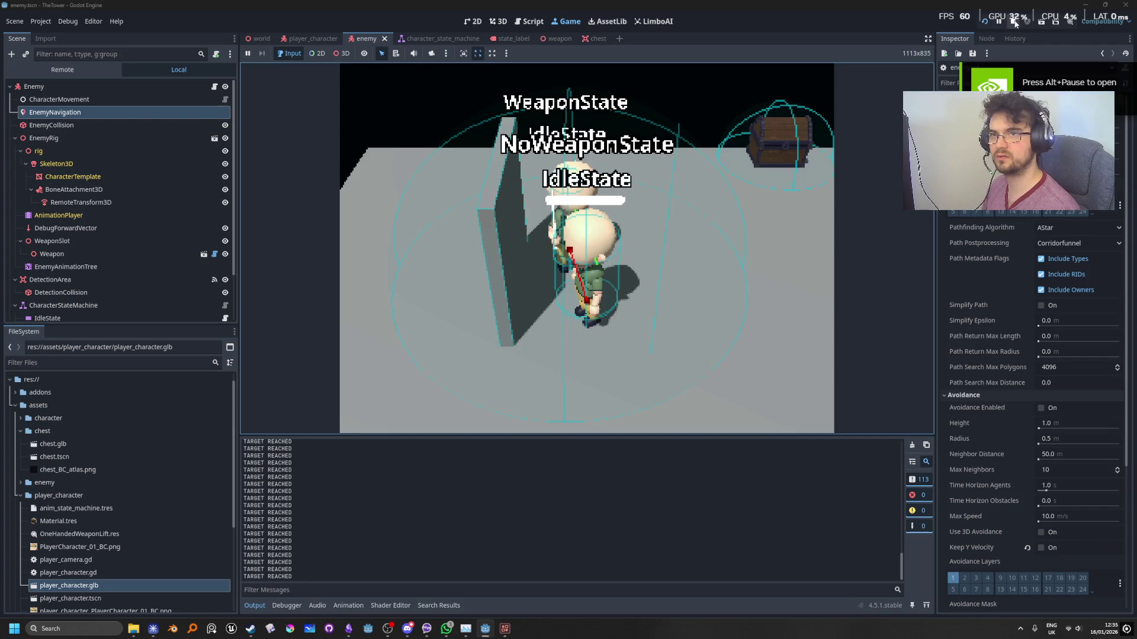
key("F8")
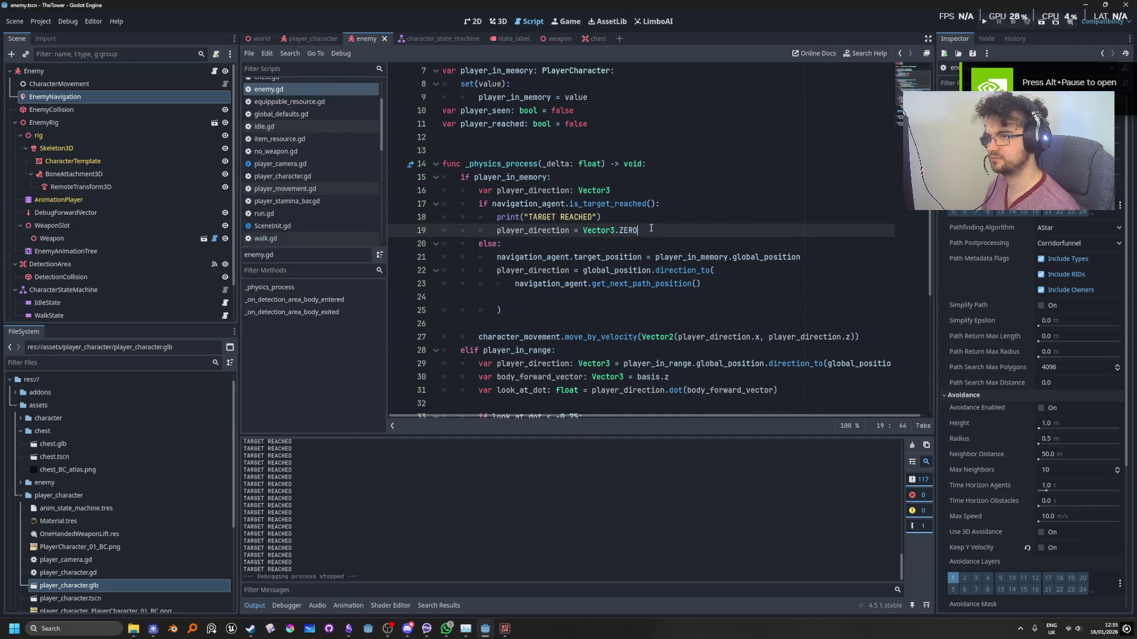
Delete the "TARGET REACHED" print line and the is_target_reached() condition line from enemy.gd.
left_click_drag(602, 216, 467, 216)
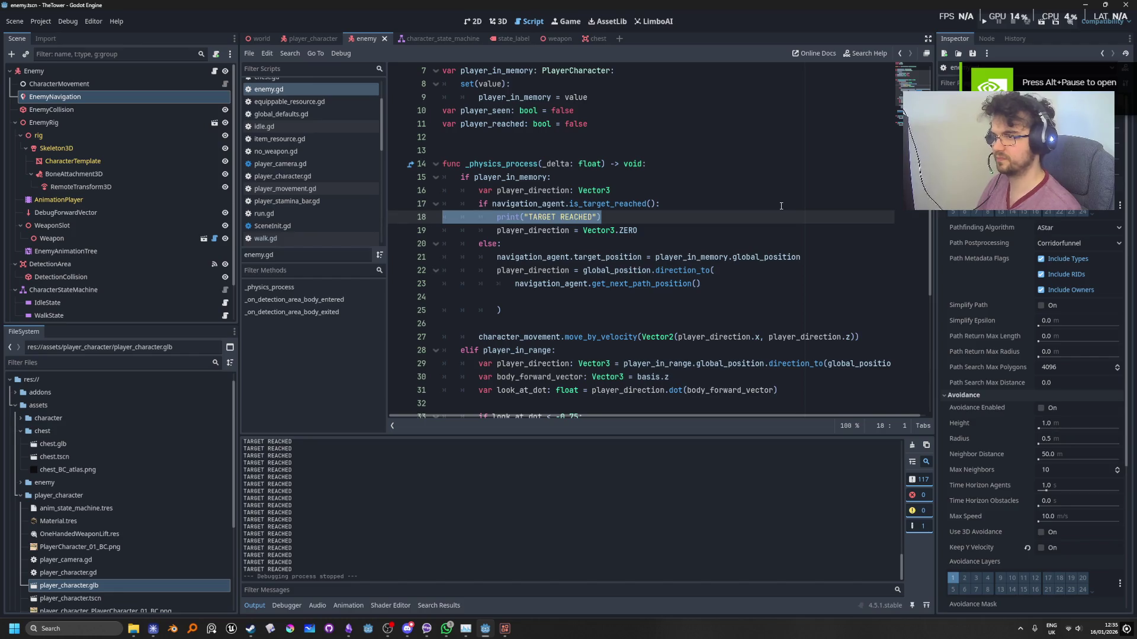
key("BackSpace")
key("BackSpace")
left_click(764, 187)
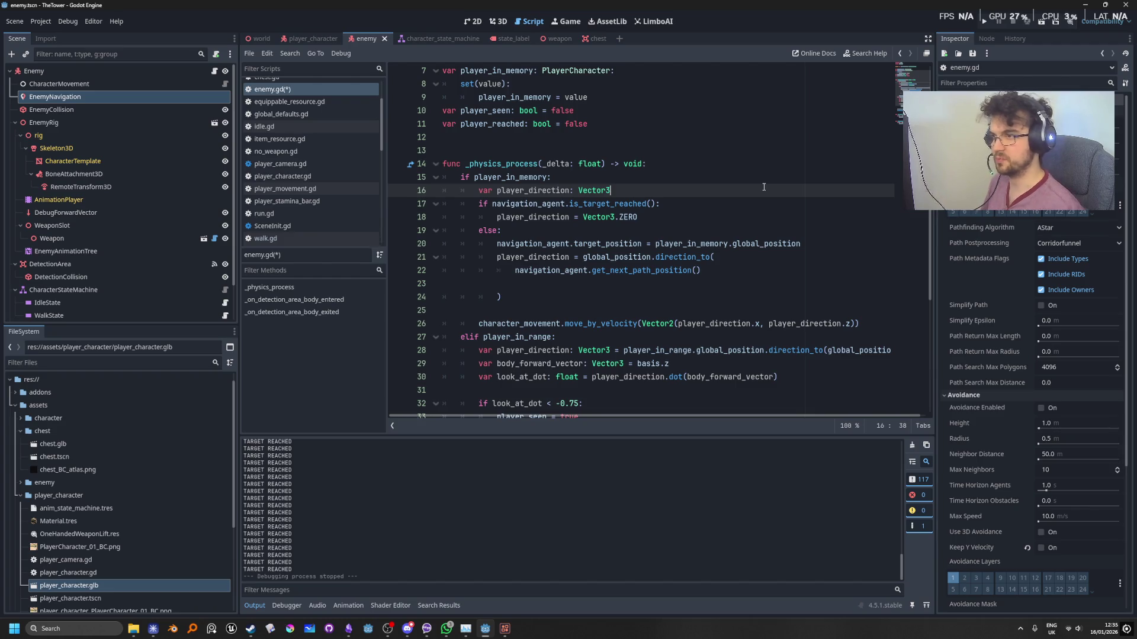
left_click_drag(659, 204, 479, 204)
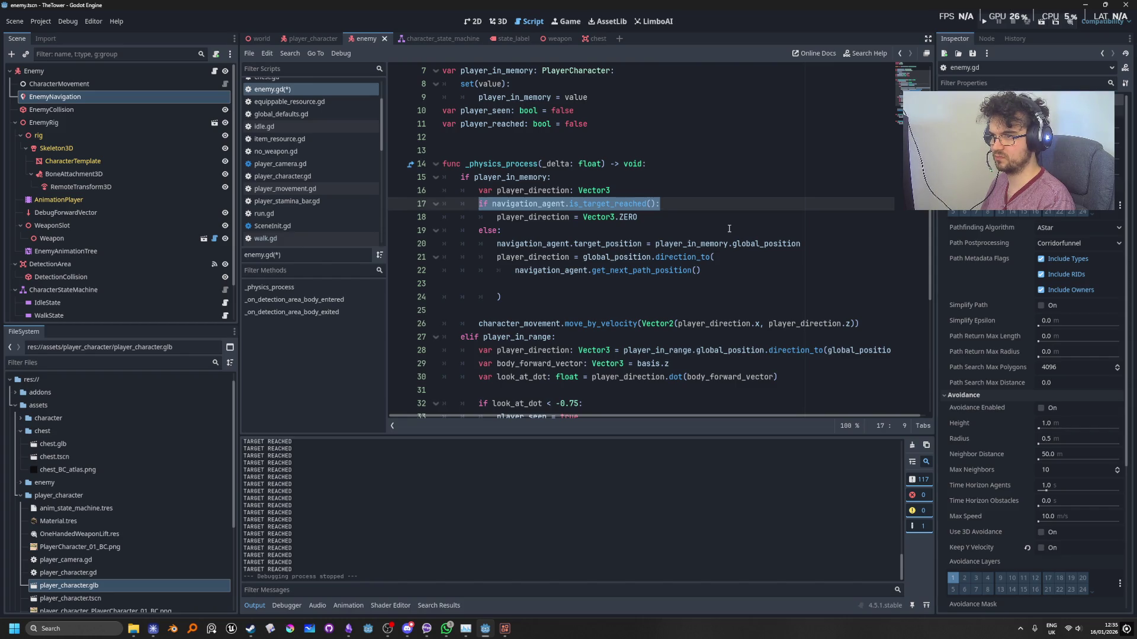
key("BackSpace")
key("BackSpace")
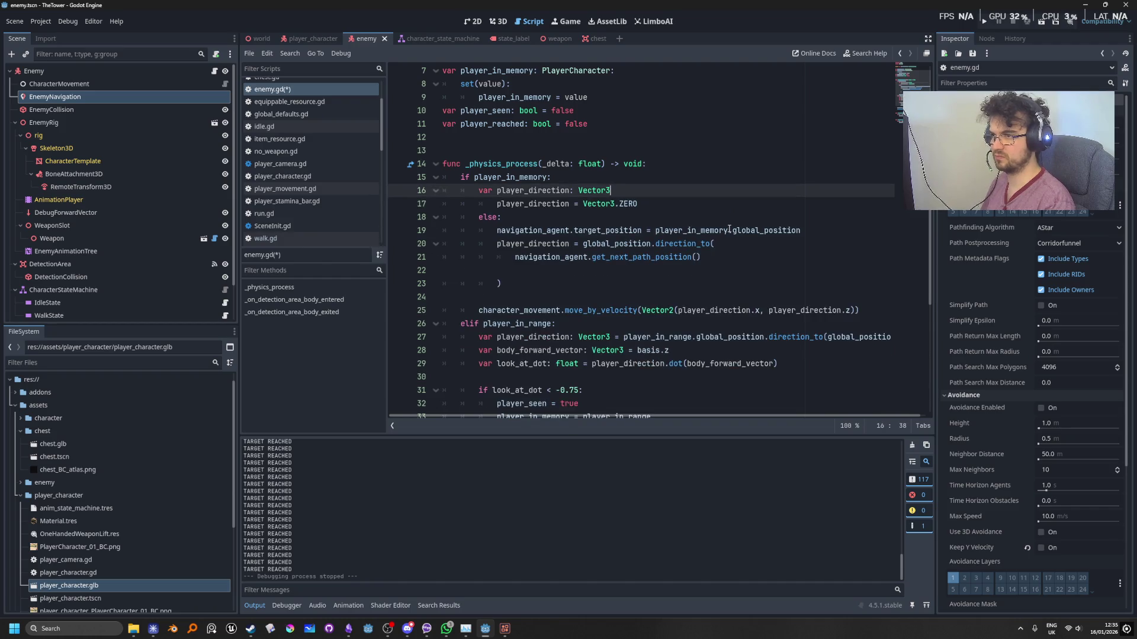
Add 'if not navigation_agent.is_target_reached():' above move_by_velocity and indent the movement call under it.
left_click(512, 292)
key("Return")
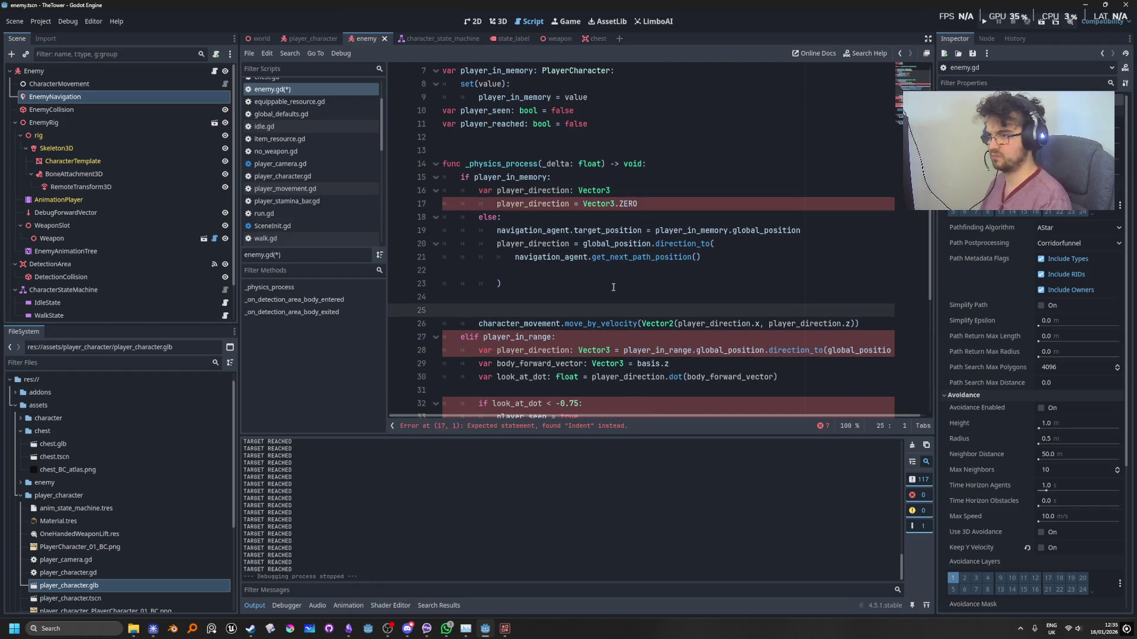
key("Tab")
key("Tab")
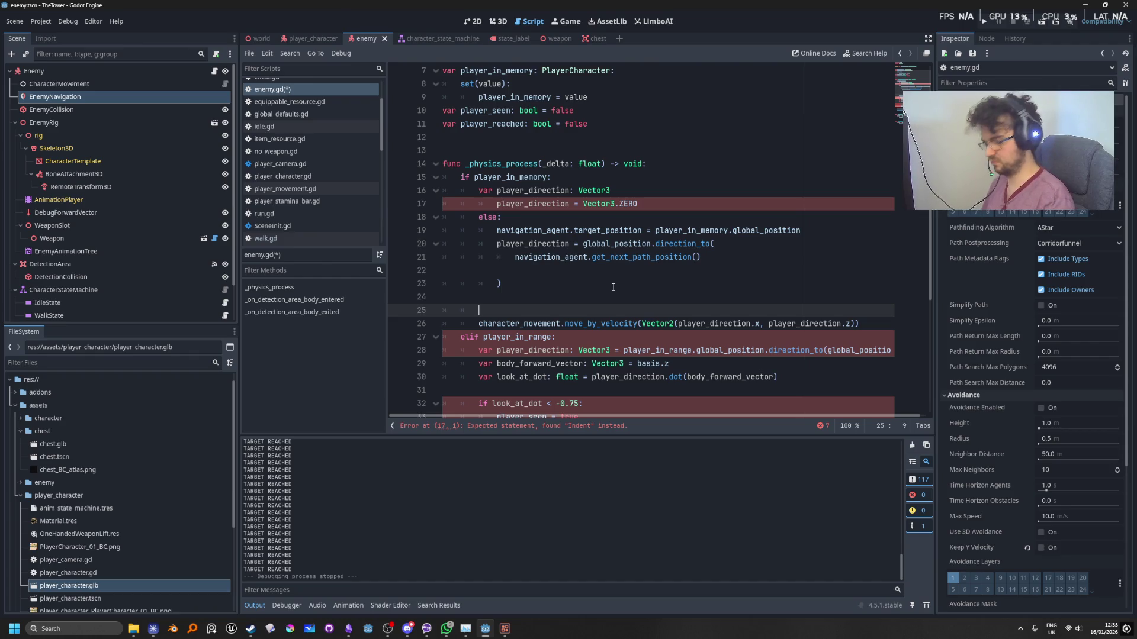
type("if navigation_agent.is_target_reached():")
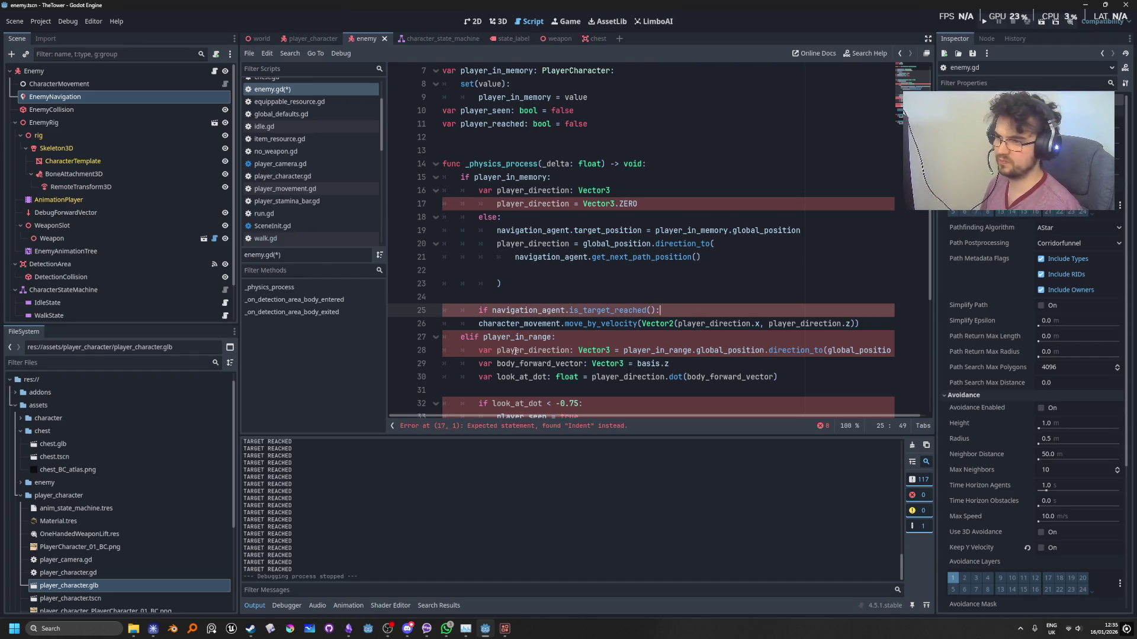
left_click(488, 310)
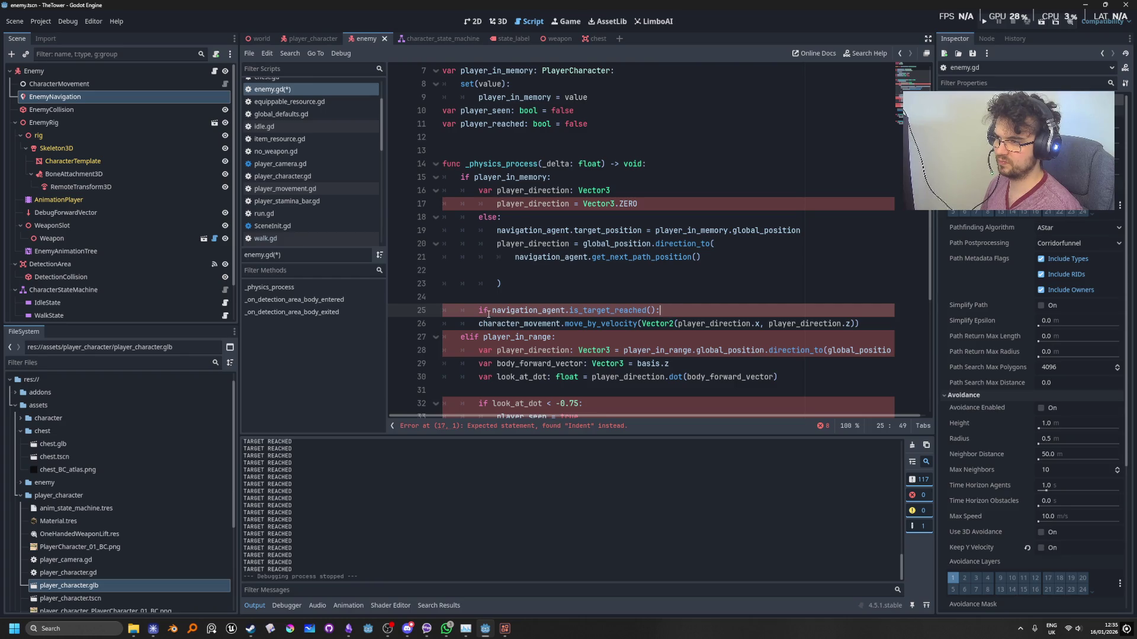
type("not")
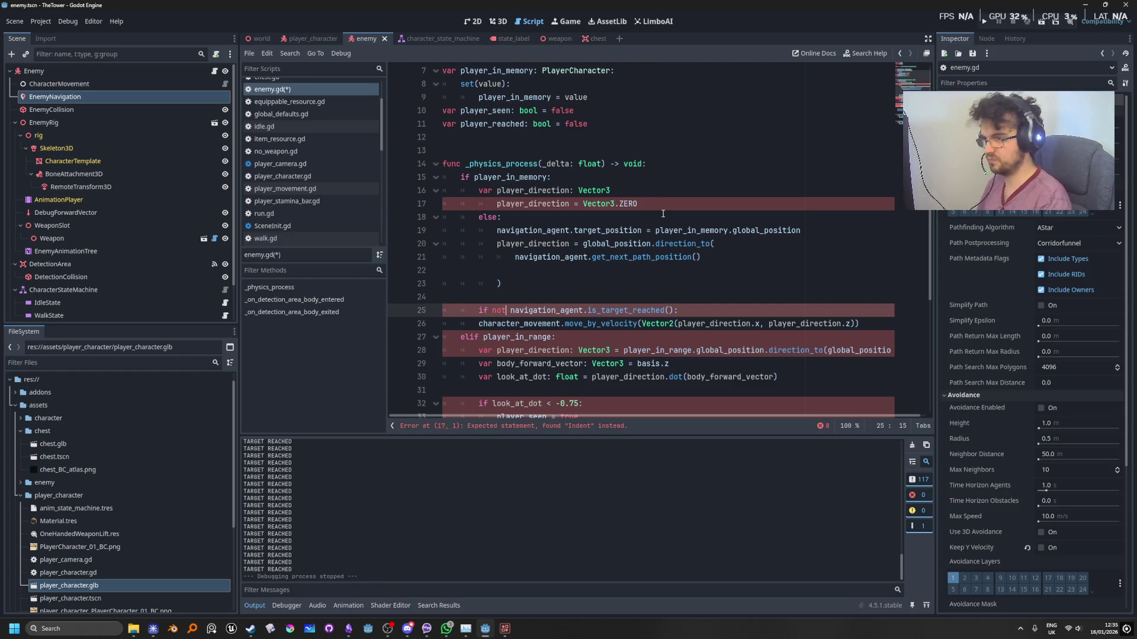
left_click(479, 323)
key("Tab")
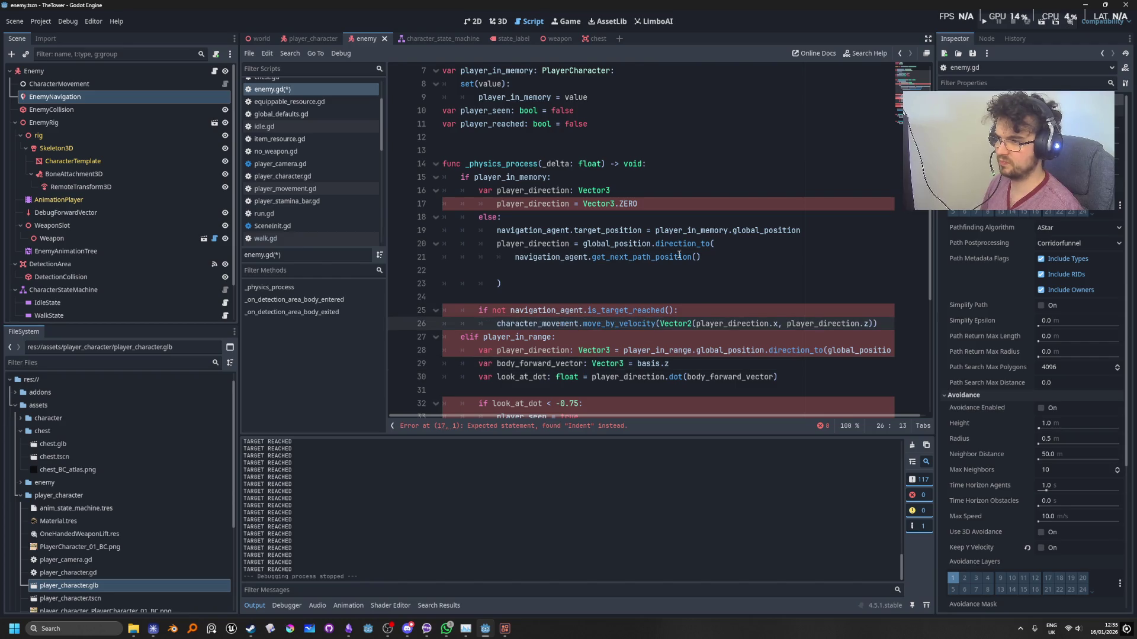
Paste the Vector3 player_direction declaration over player_direction on the direction_to line.
left_click(673, 243)
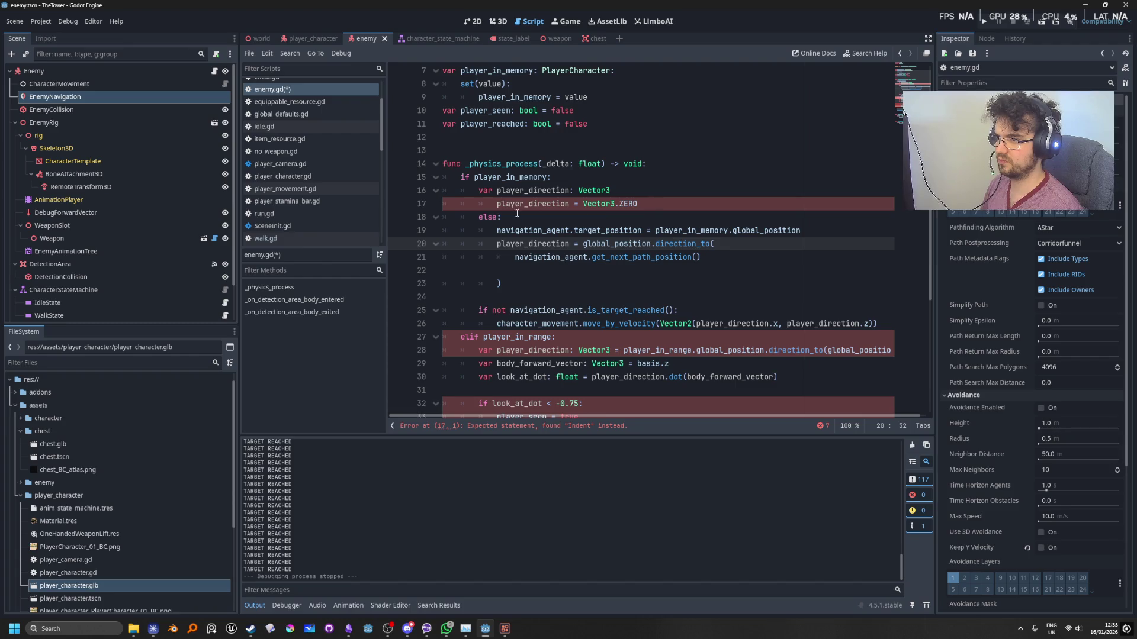
left_click(495, 204)
key("BackSpace")
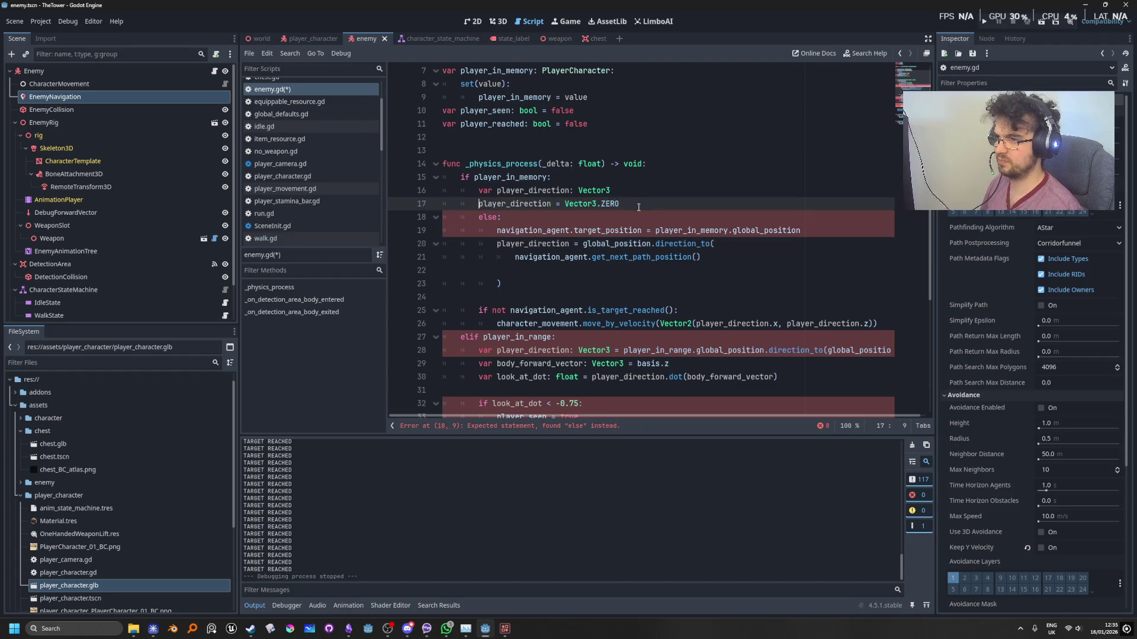
left_click_drag(639, 206, 445, 210)
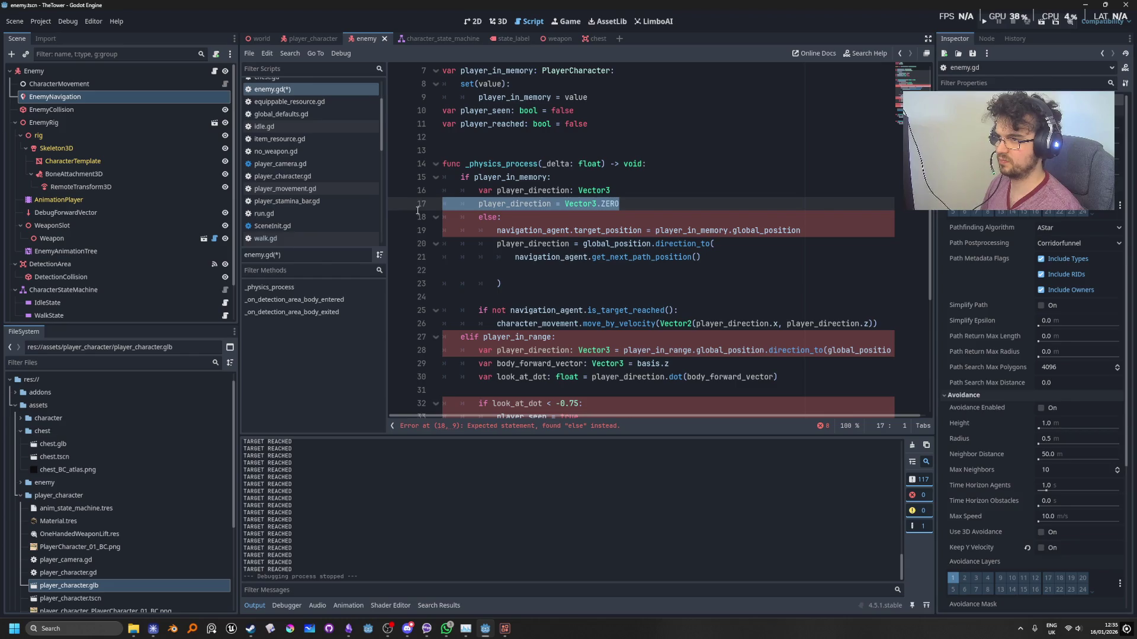
left_click(603, 212)
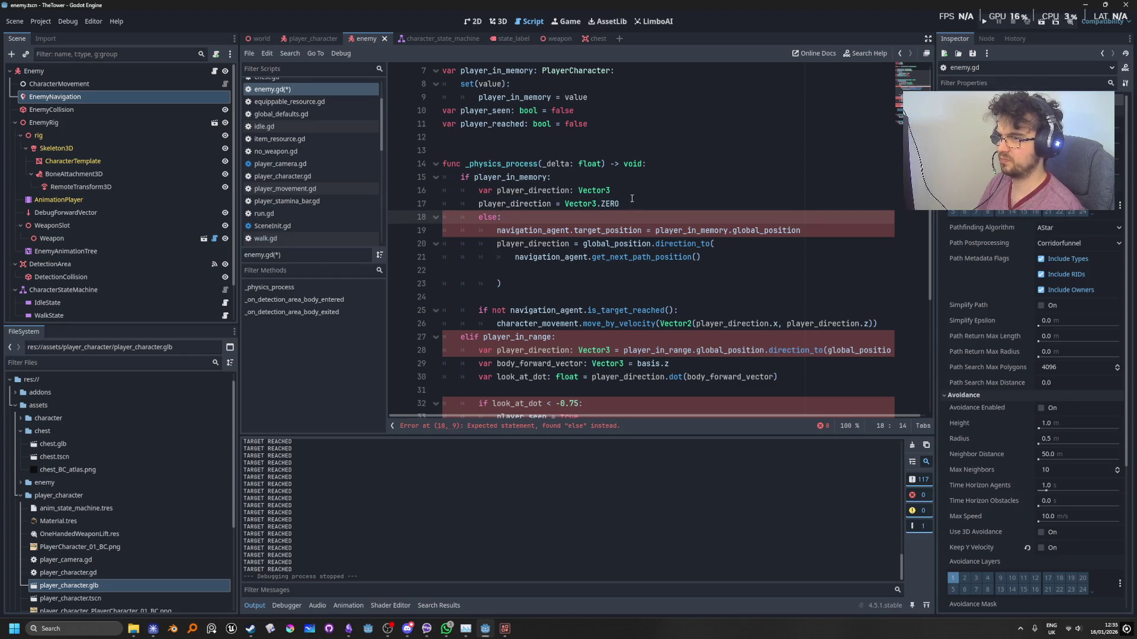
left_click_drag(619, 190, 478, 191)
key("ctrl+c")
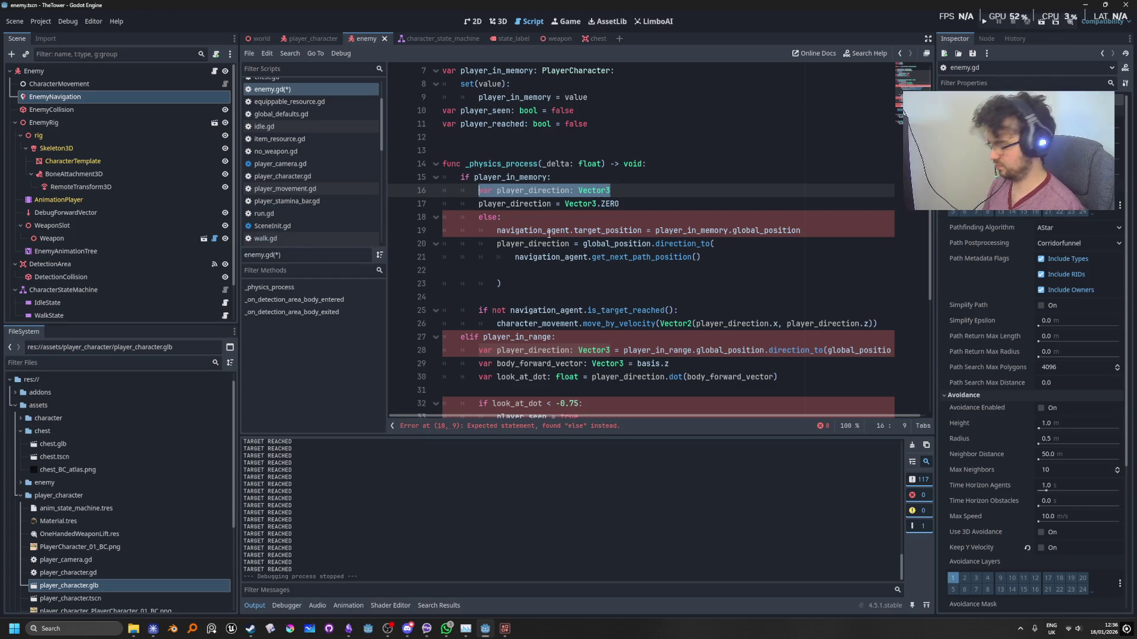
double_click(527, 244)
key("ctrl+v")
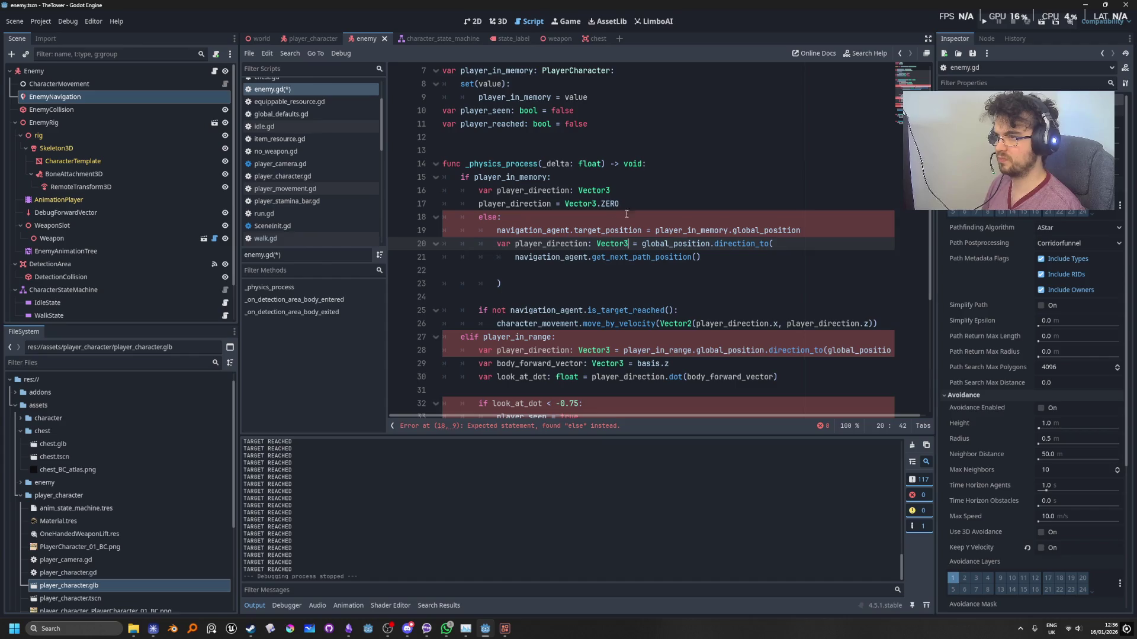
Delete the old declaration, Vector3.ZERO and else lines, and unindent the former else branch.
left_click(629, 191)
left_click(634, 208)
key("shift+Up")
key("shift+Up")
key("BackSpace")
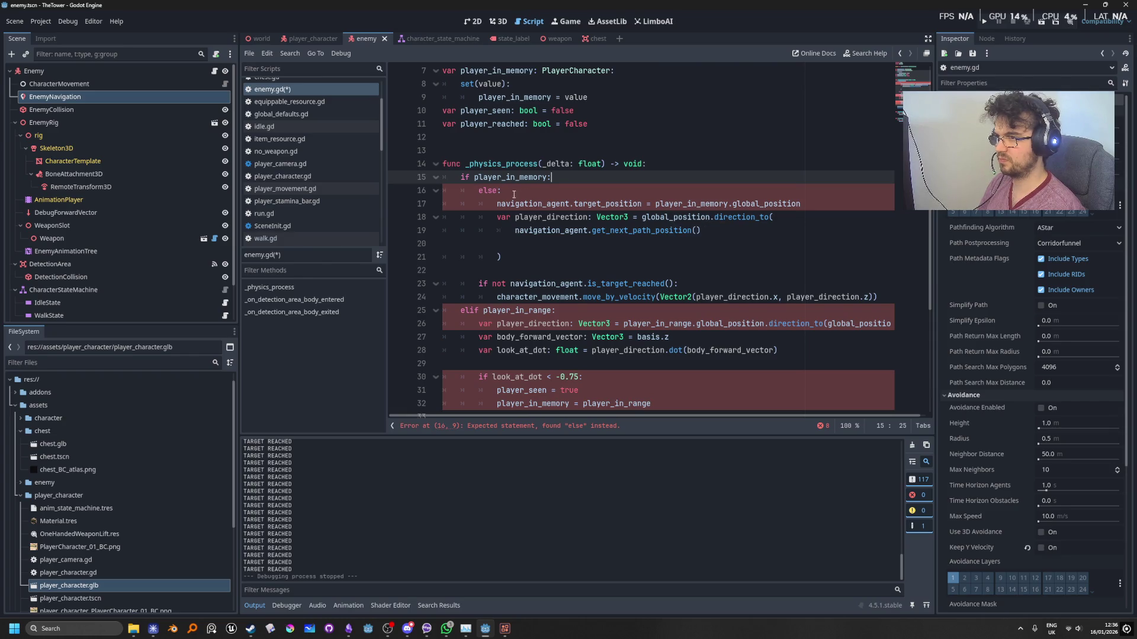
mouse_move(517, 255)
left_mouse_down()
mouse_move(445, 218)
mouse_move(444, 203)
left_mouse_up()
key("shift+Tab")
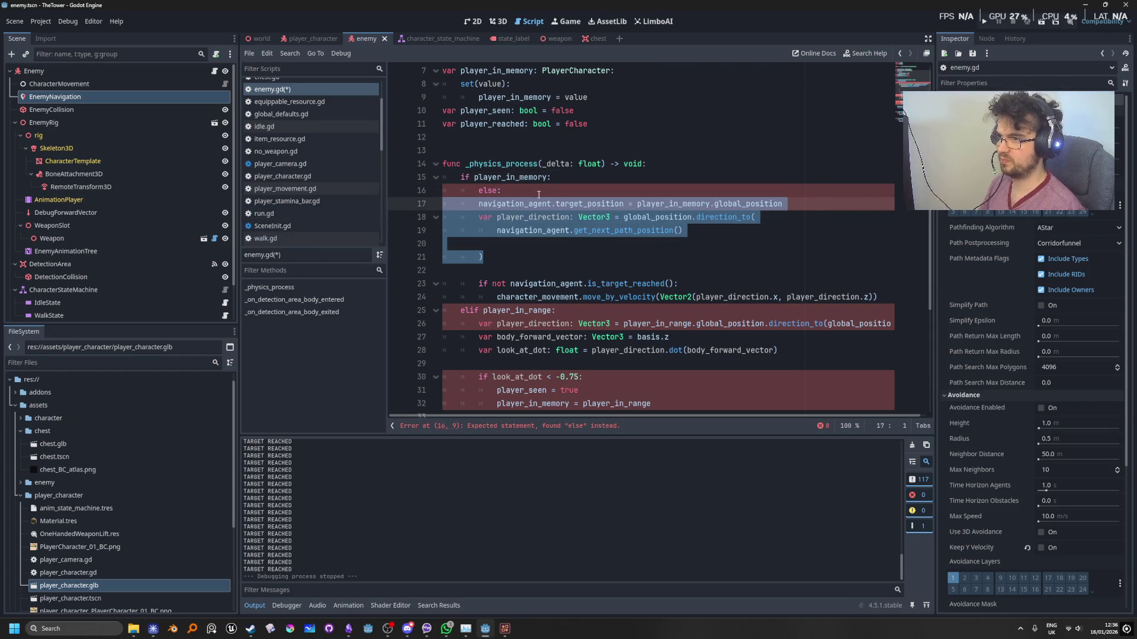
triple_click(528, 189)
key("BackSpace")
key("BackSpace")
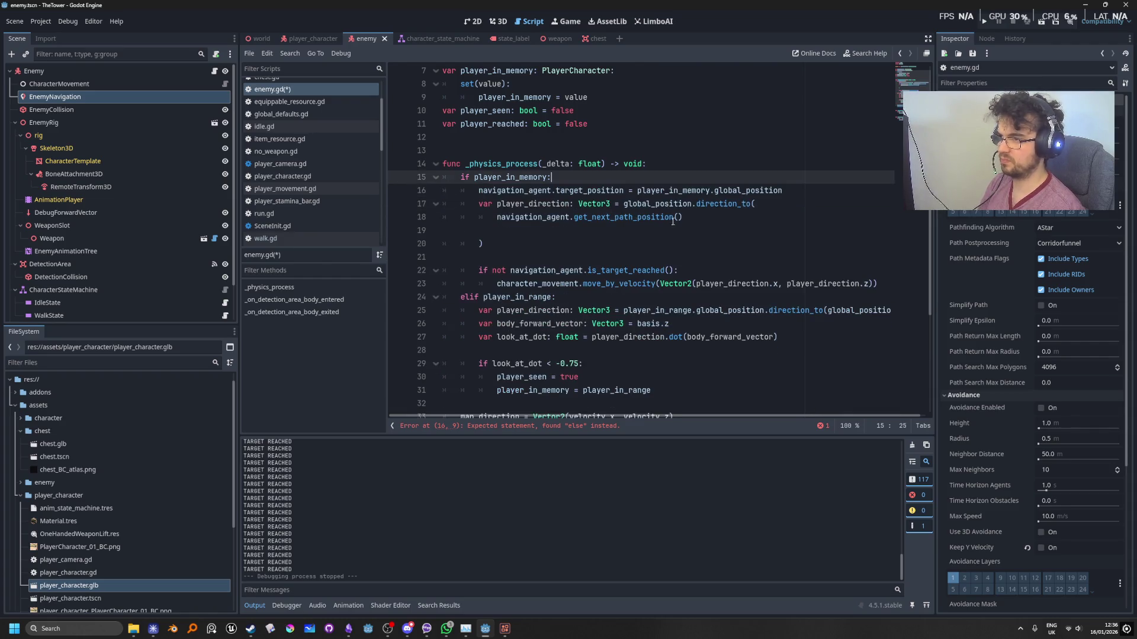
left_click(721, 230)
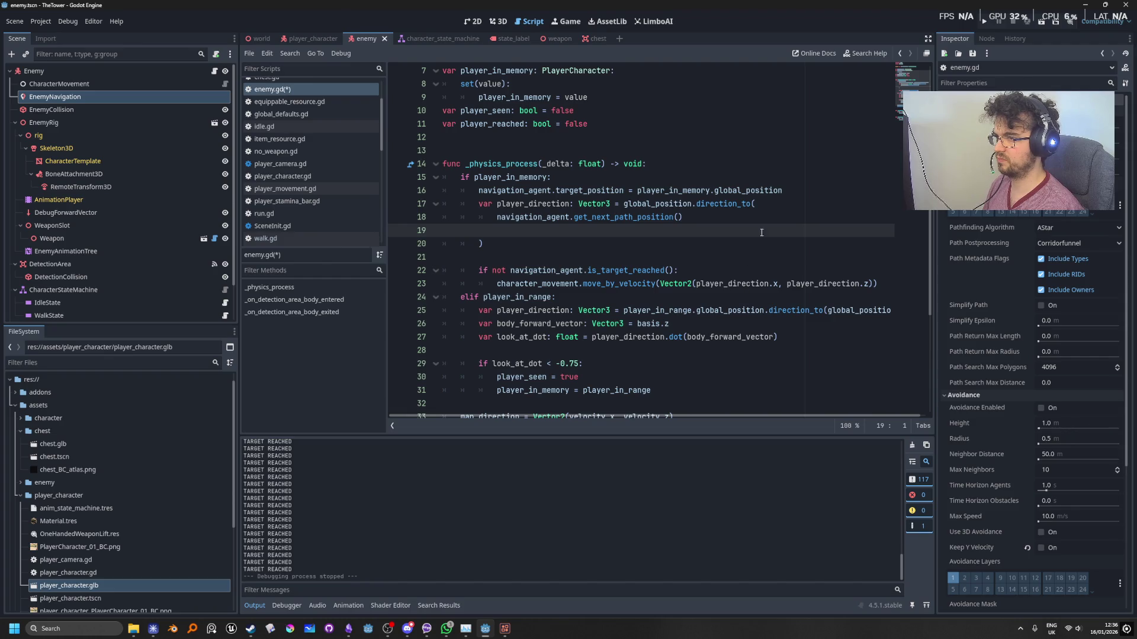
Run the game, circle the player with W, A and D while the enemy chases, then stop and return to enemy.gd.
left_click(980, 21)
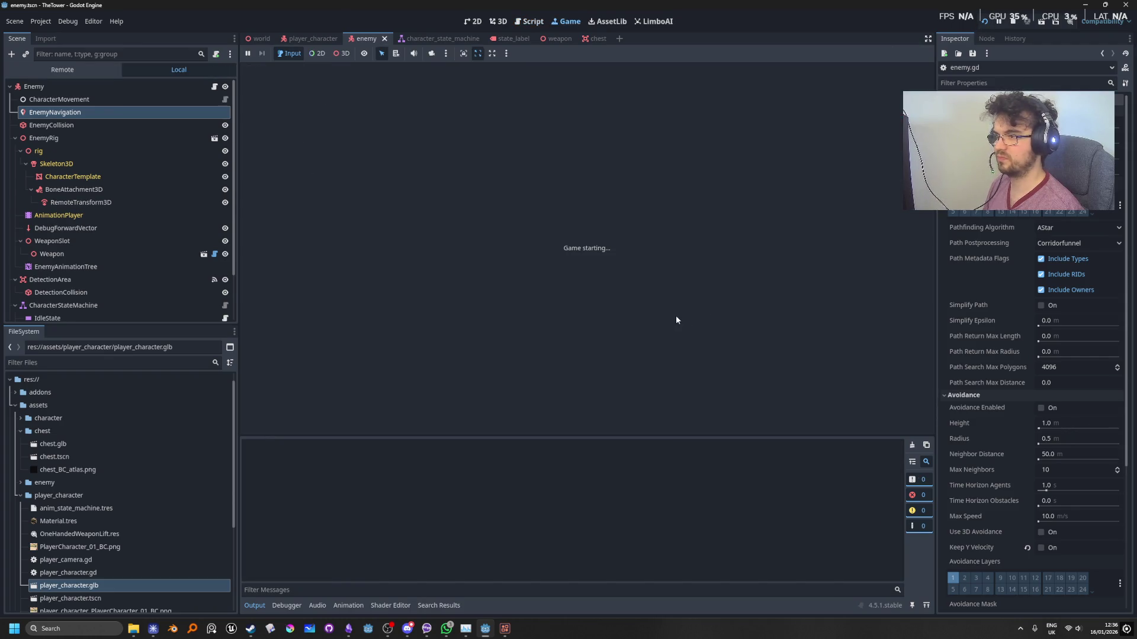
key("w")
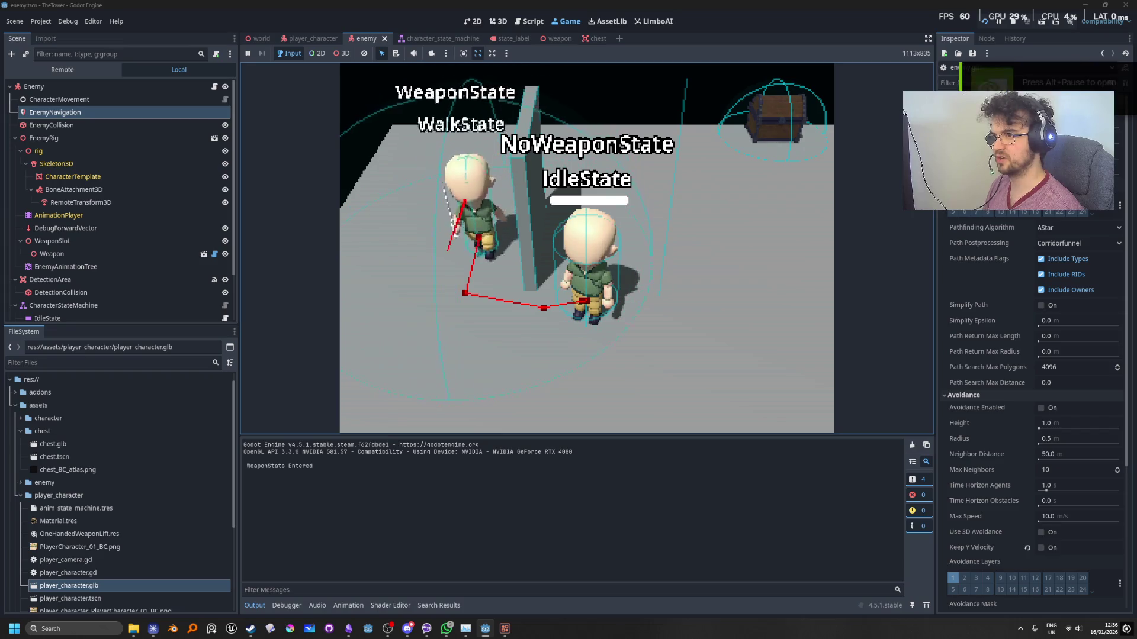
key("d")
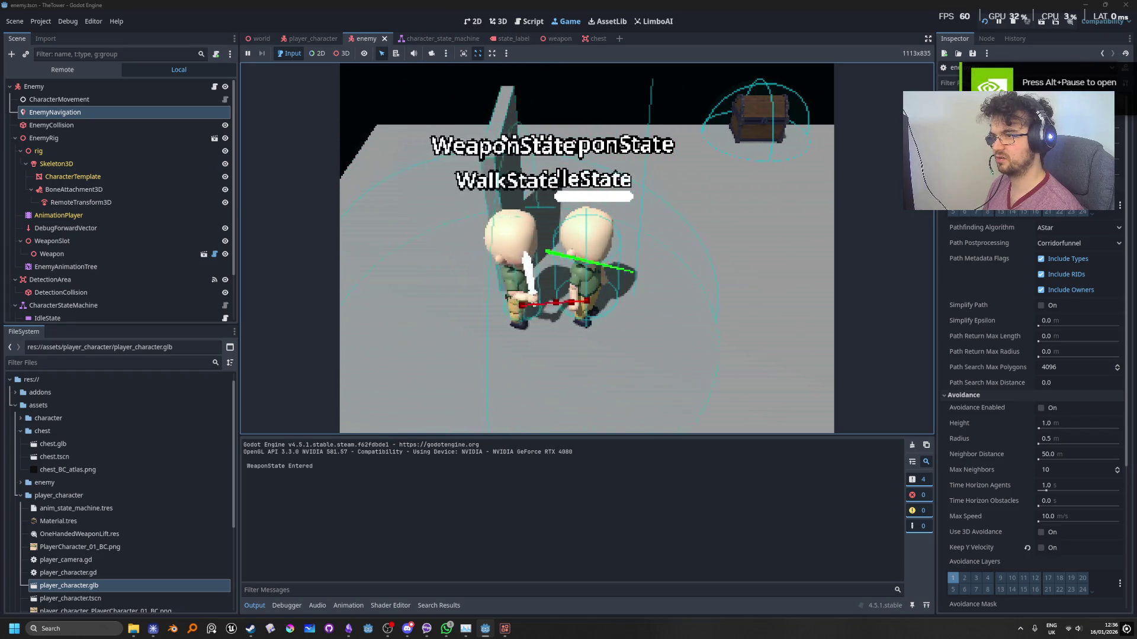
key("w")
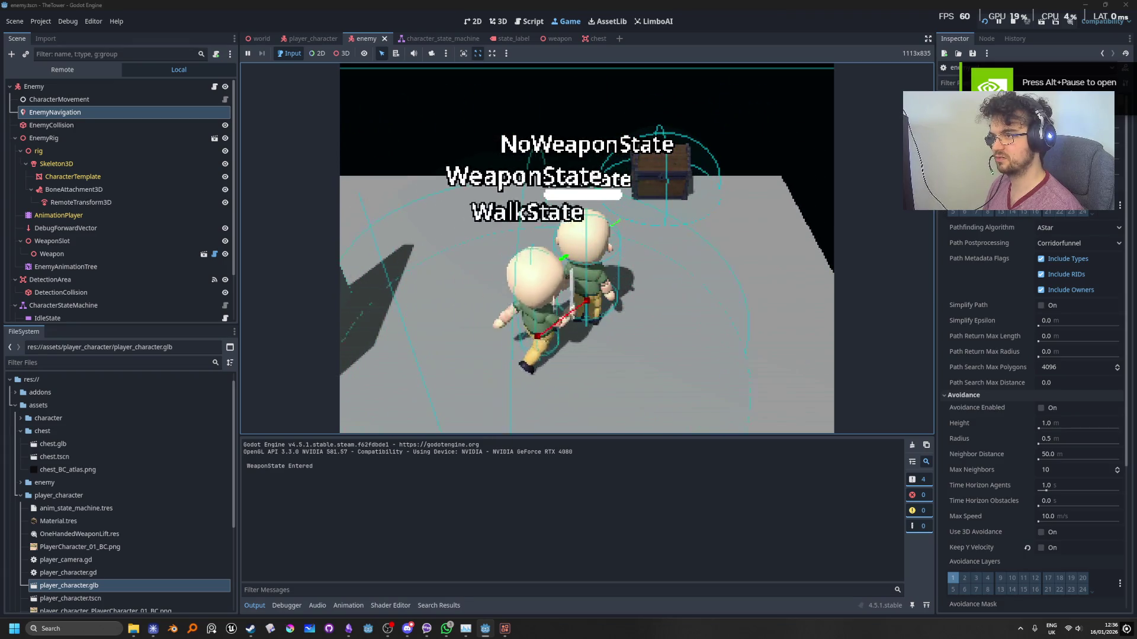
key("w")
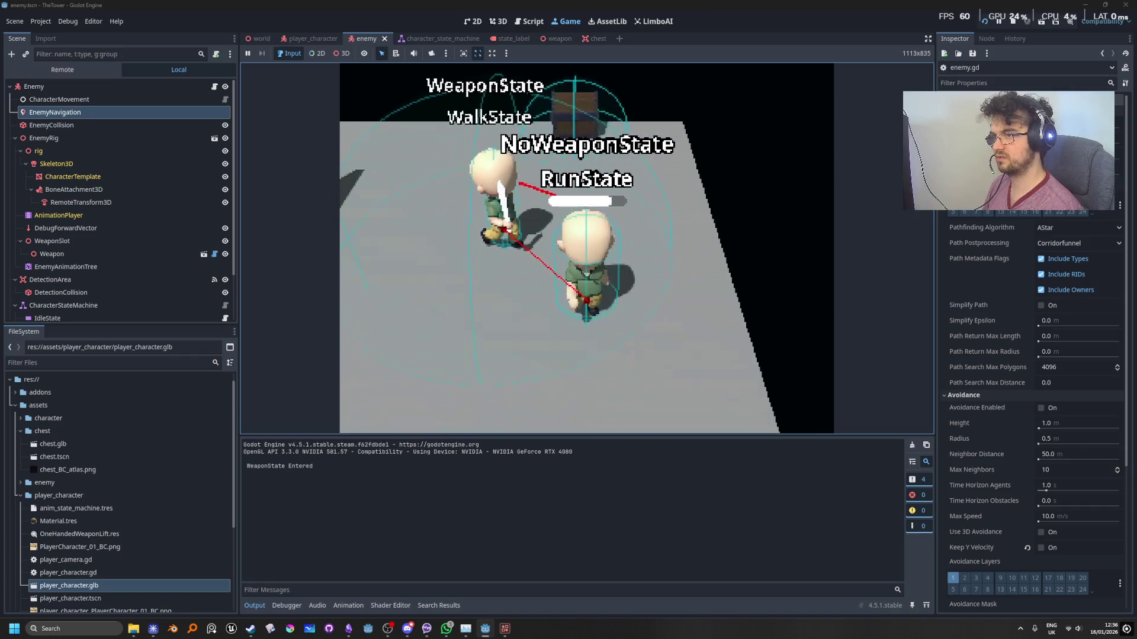
key("d")
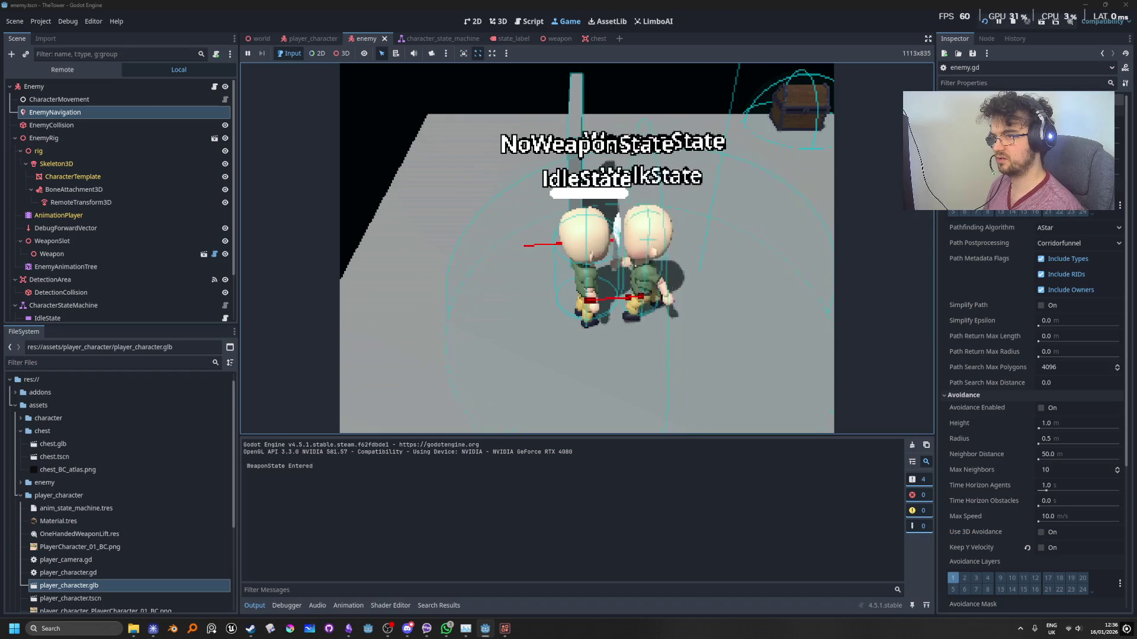
key("d")
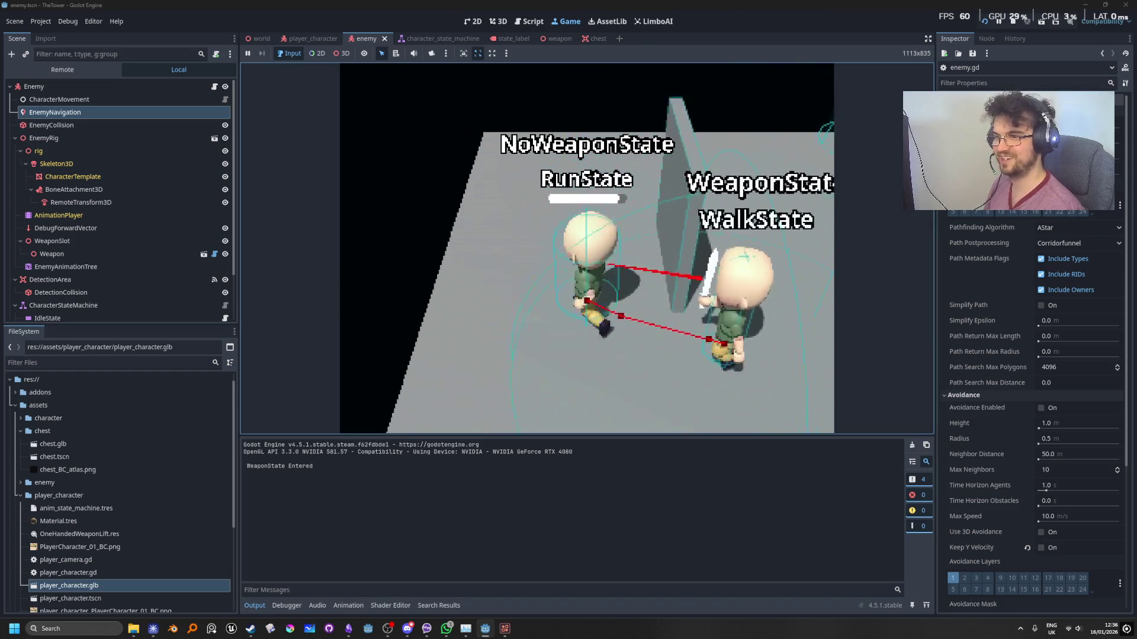
key("a")
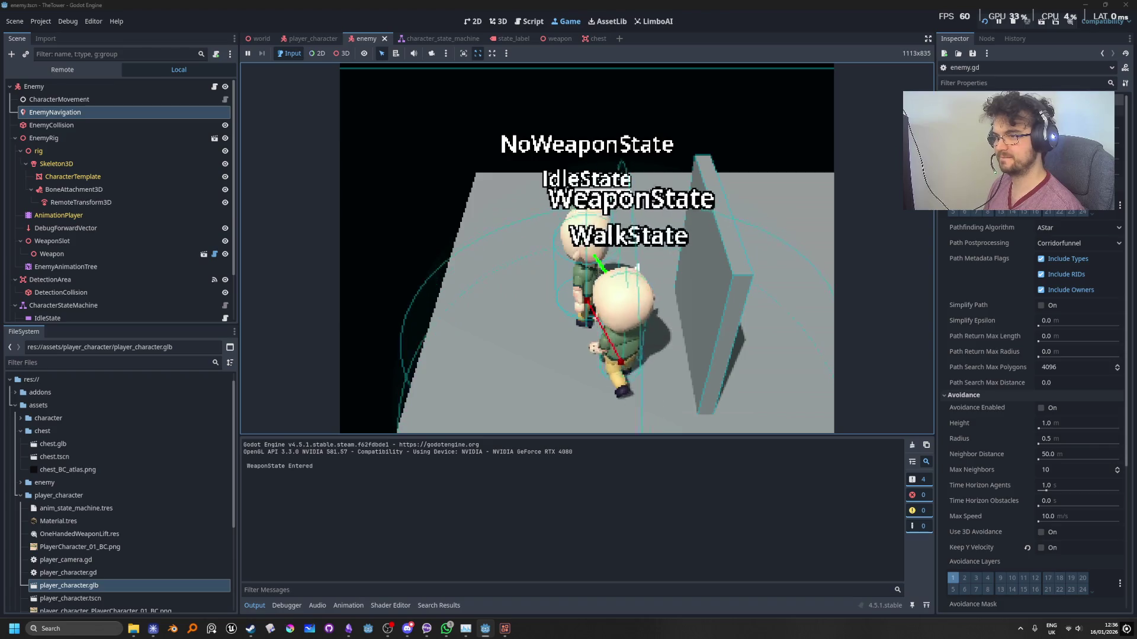
left_click(1011, 22)
left_click(646, 283)
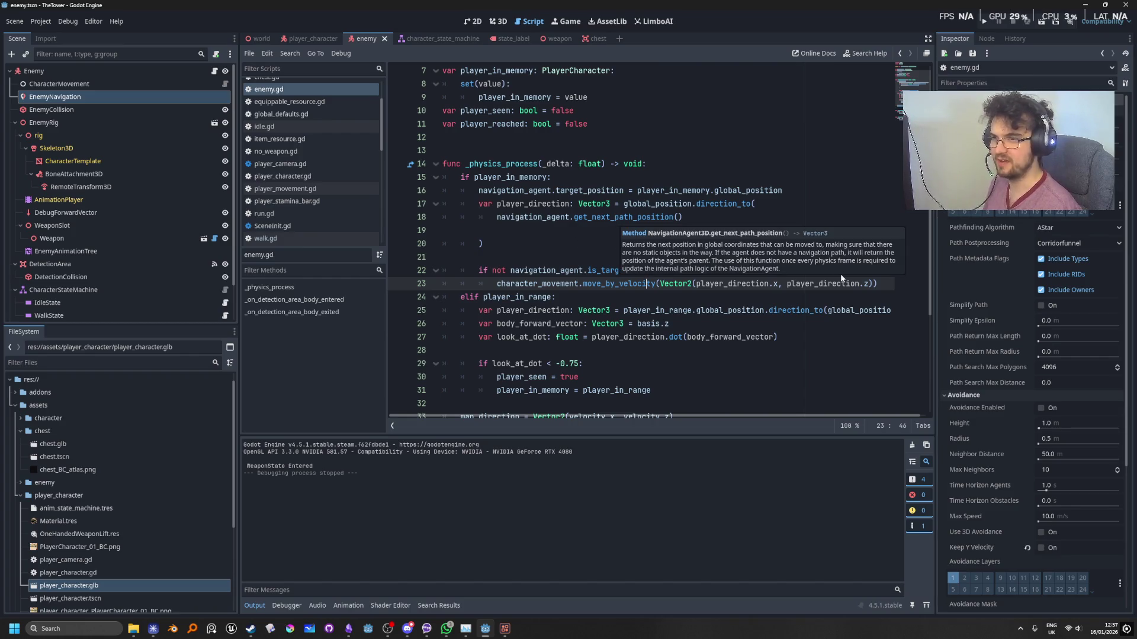
left_click(762, 176)
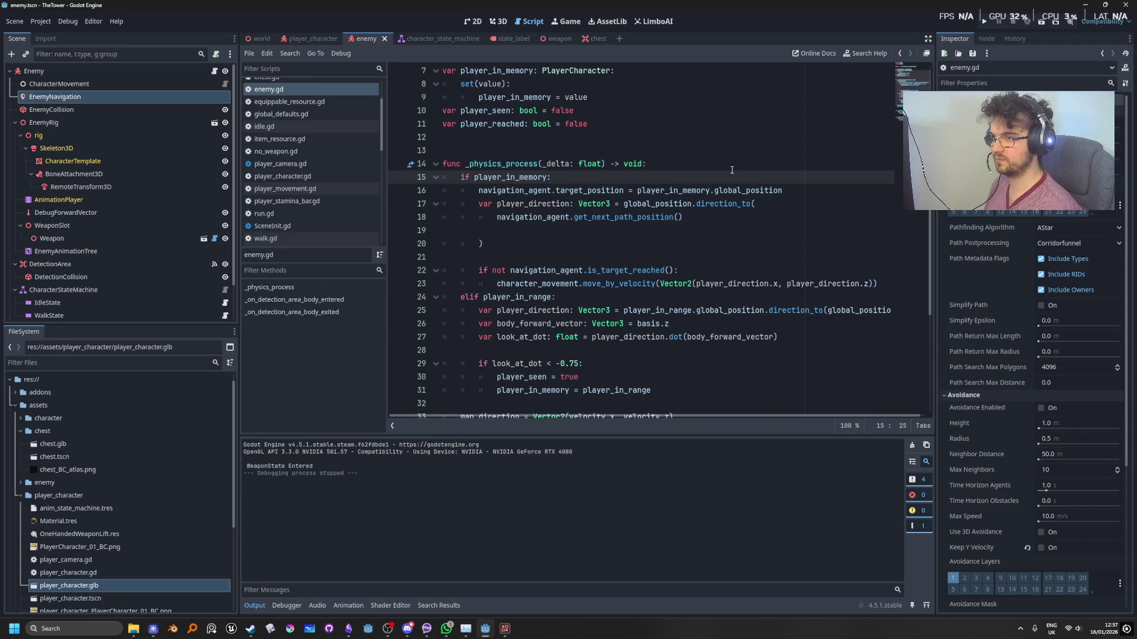
Remove the lower is_target_reached condition line and unindent the movement call.
left_click_drag(679, 271, 479, 275)
key("ctrl+c")
key("BackSpace")
key("BackSpace")
key("BackSpace")
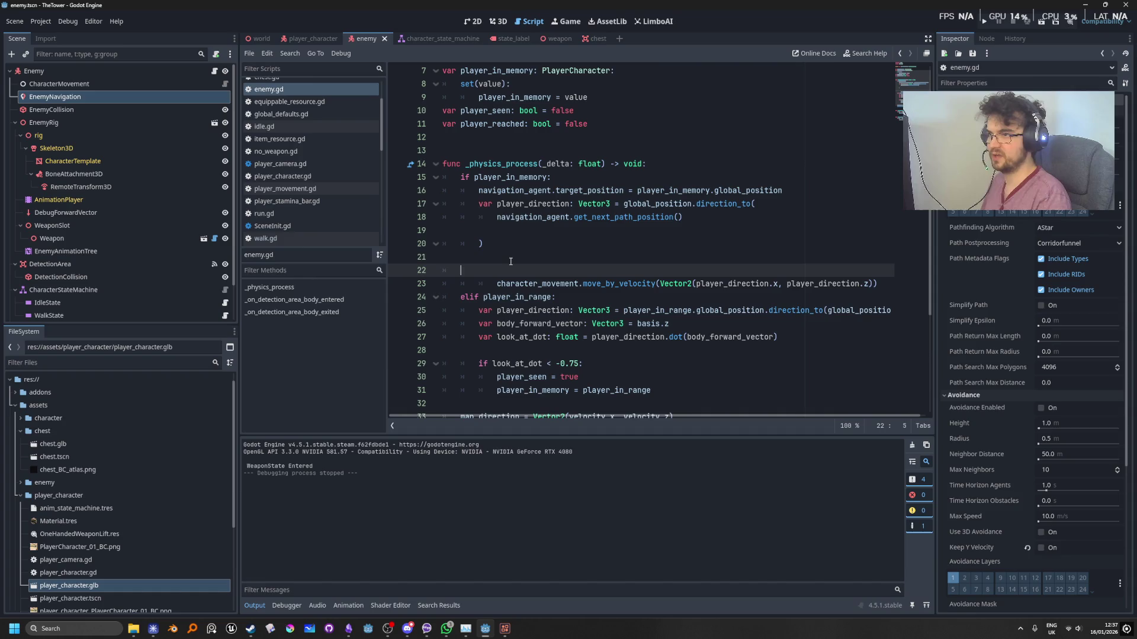
key("BackSpace")
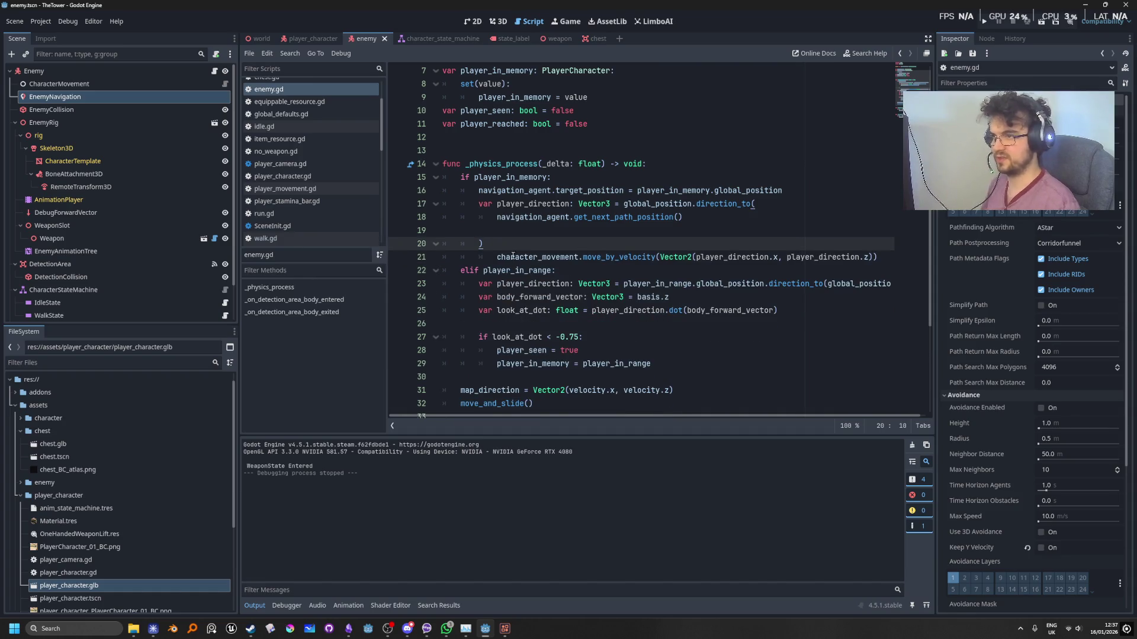
key("shift+Tab")
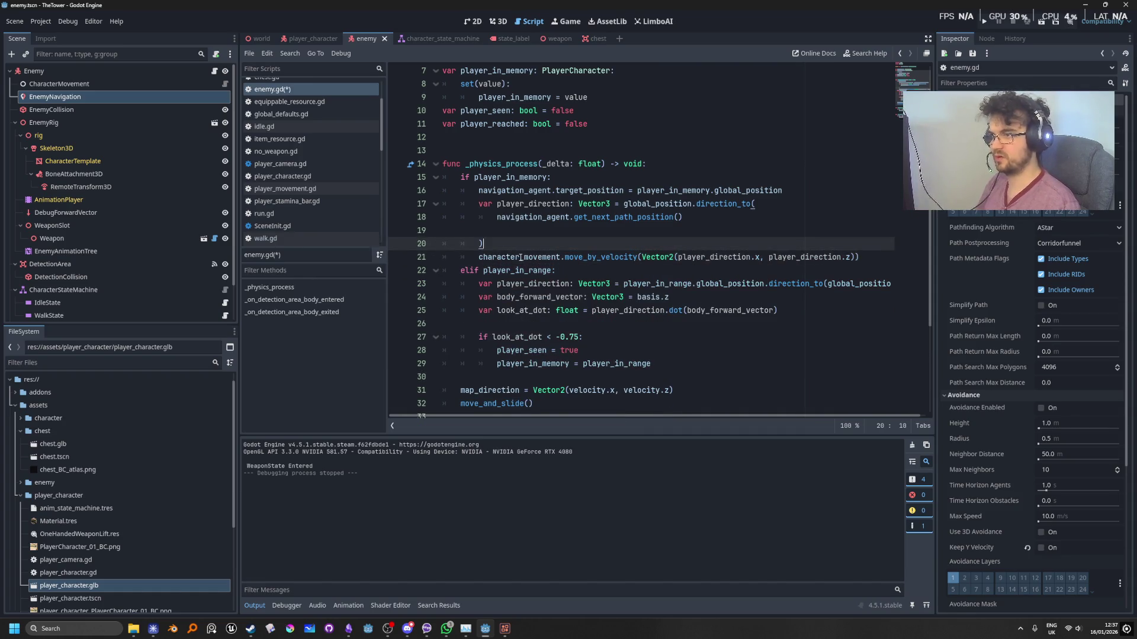
key("Return")
Put the is_target_reached condition under the player_in_memory check and indent chase lines 17–23 beneath it.
left_click(596, 190)
key("Up")
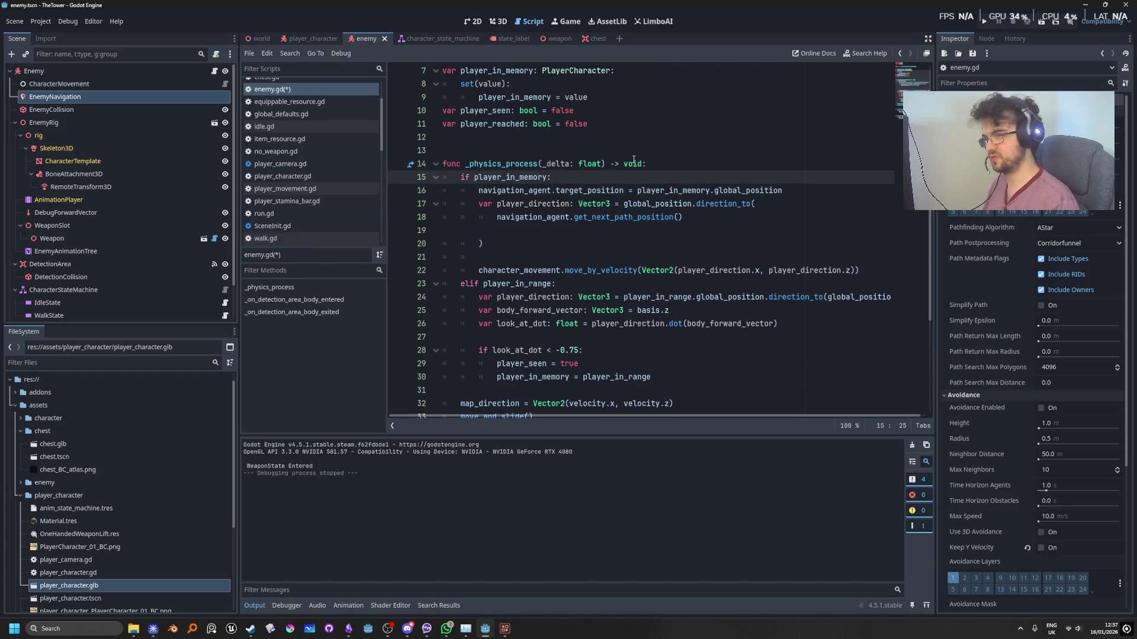
key("Return")
type("if")
key("ctrl+v")
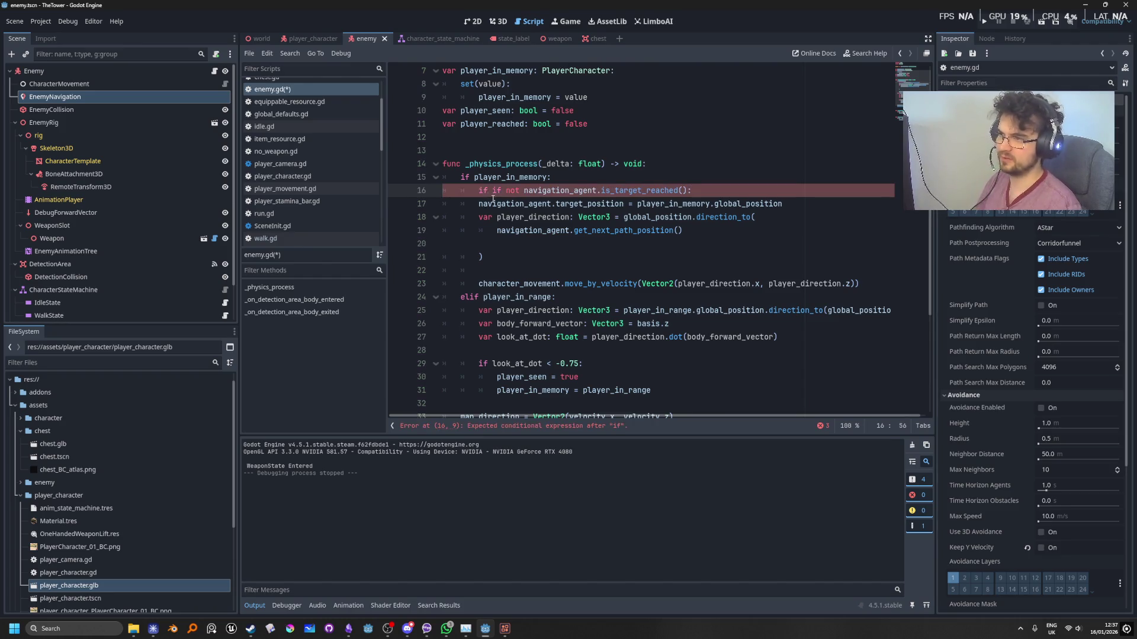
left_click_drag(492, 190, 478, 192)
key("BackSpace")
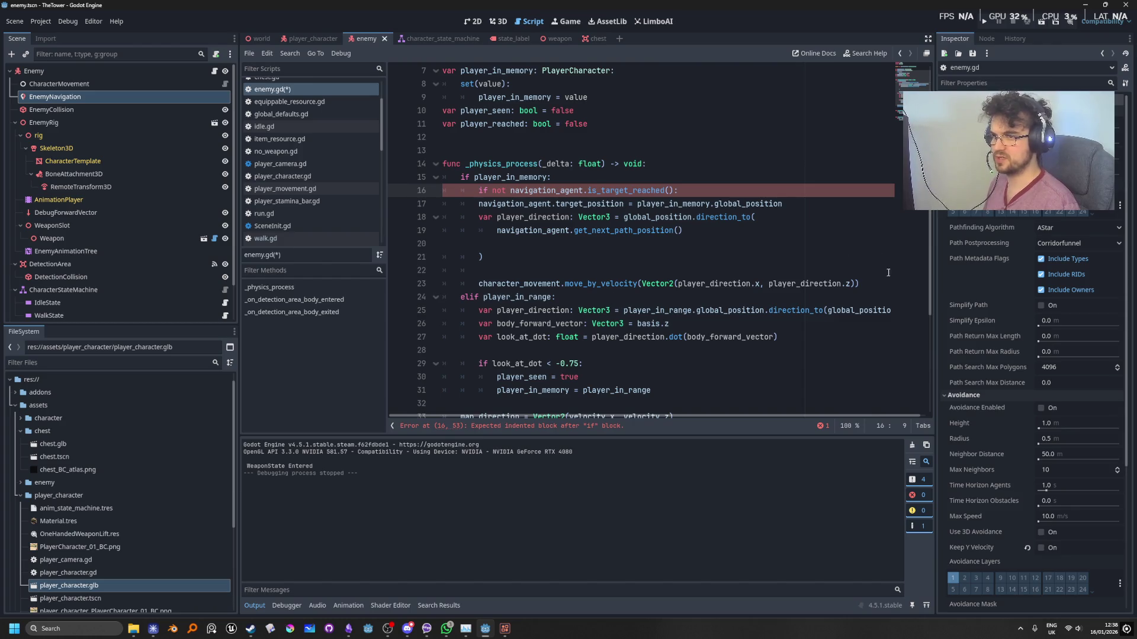
mouse_move(882, 285)
left_mouse_down()
mouse_move(474, 219)
mouse_move(445, 204)
left_mouse_up()
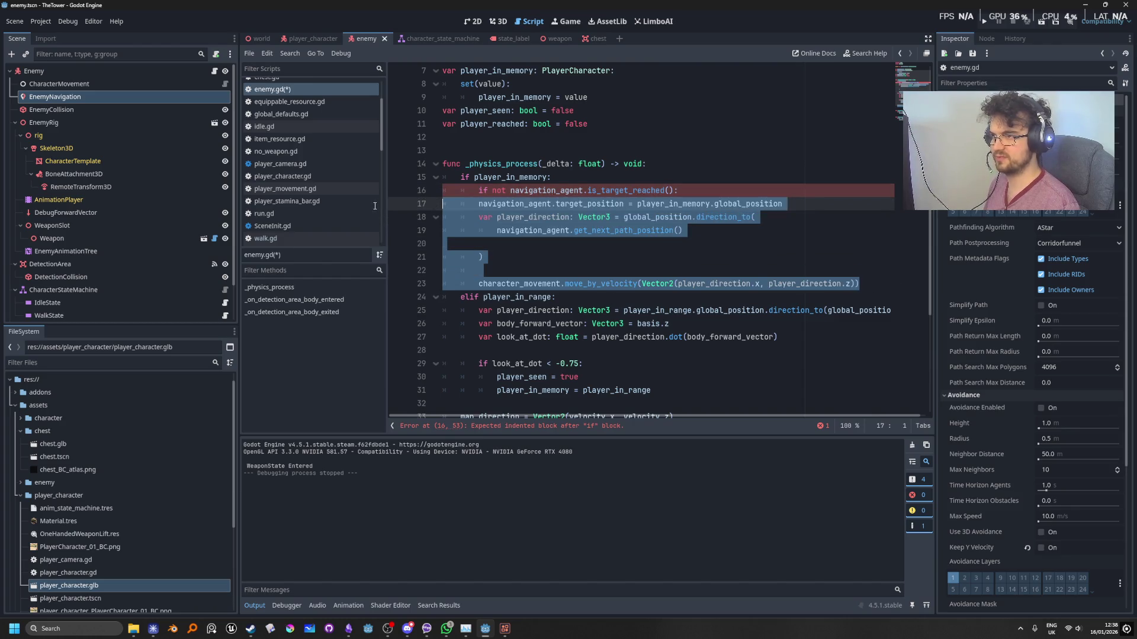
key("Tab")
left_click(683, 176)
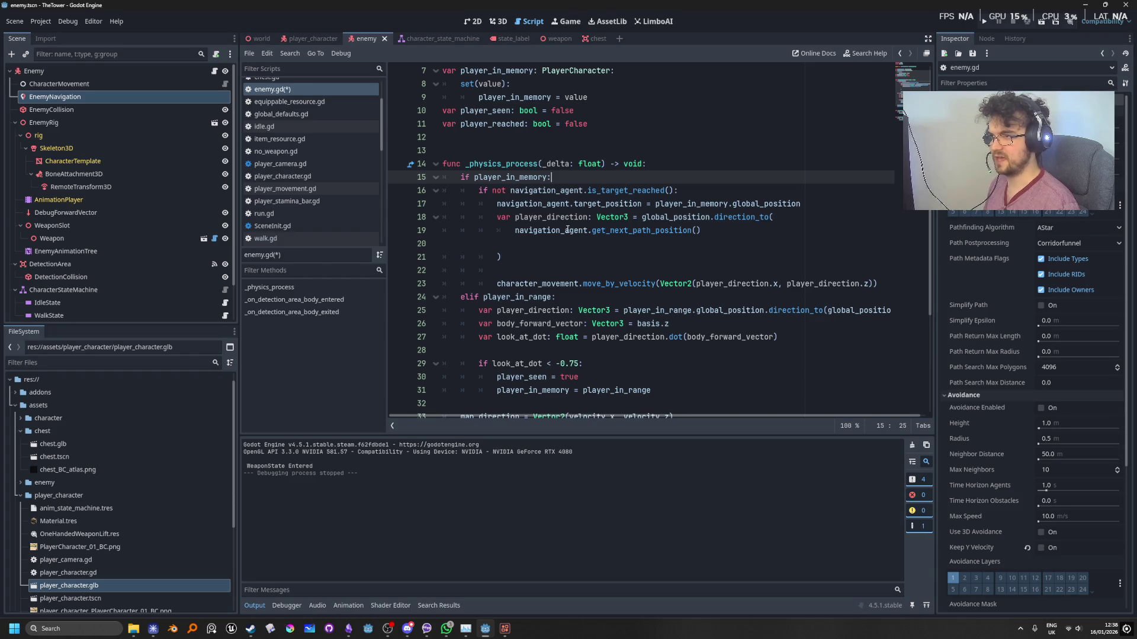
Extend the condition with 'or navigation_agent.distance_to_target() > navigation_agent.target_desired_distance'.
mouse_move(570, 229)
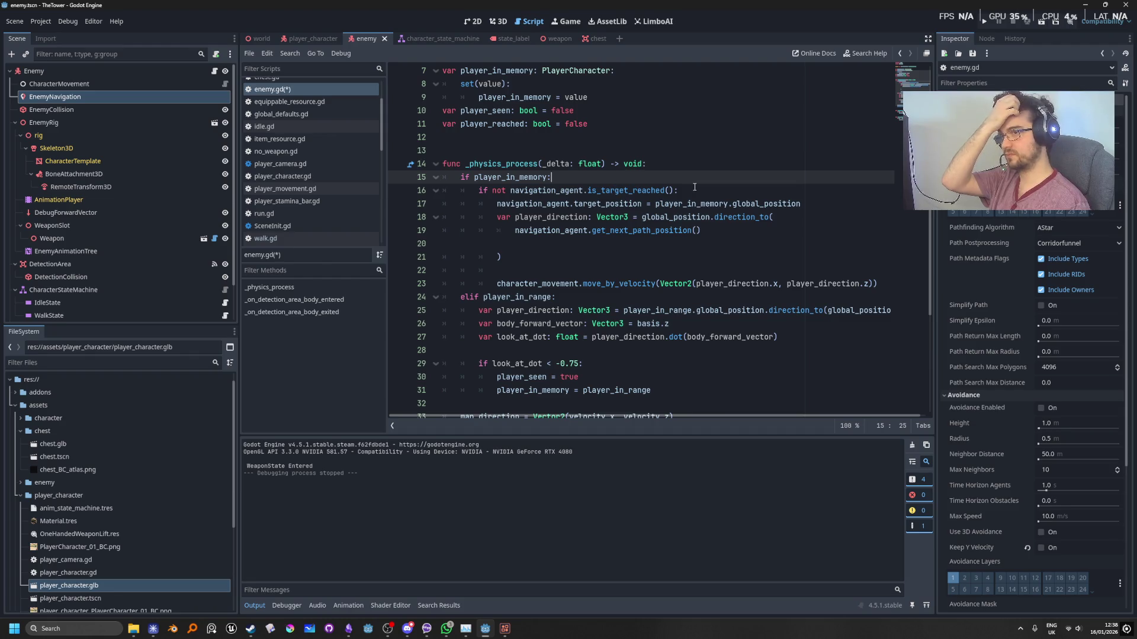
left_click(675, 190)
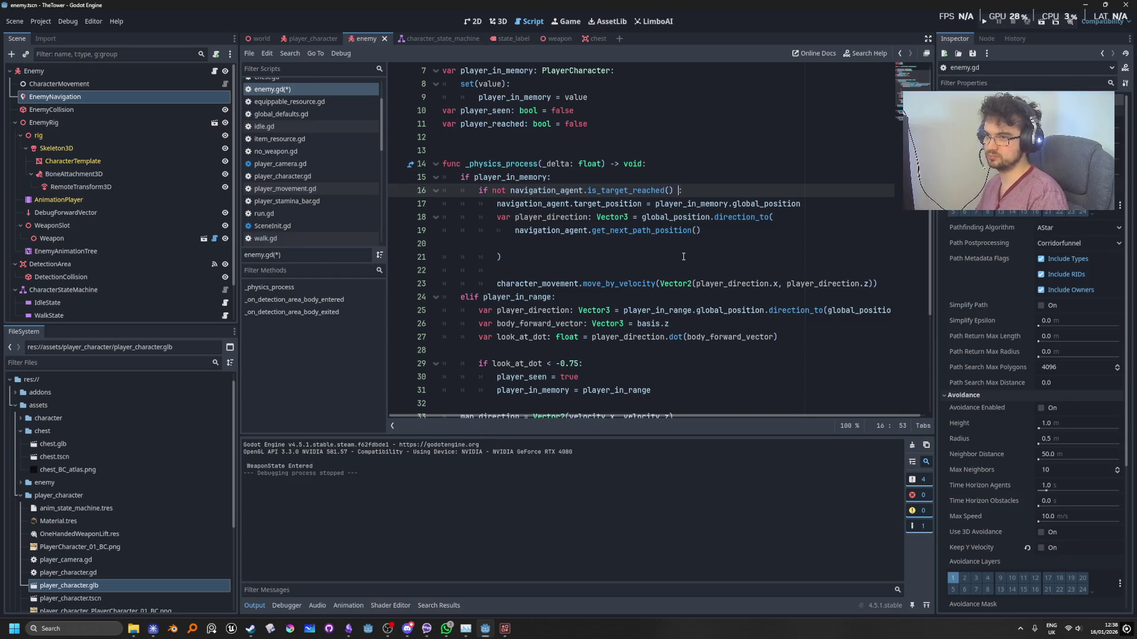
type("or ")
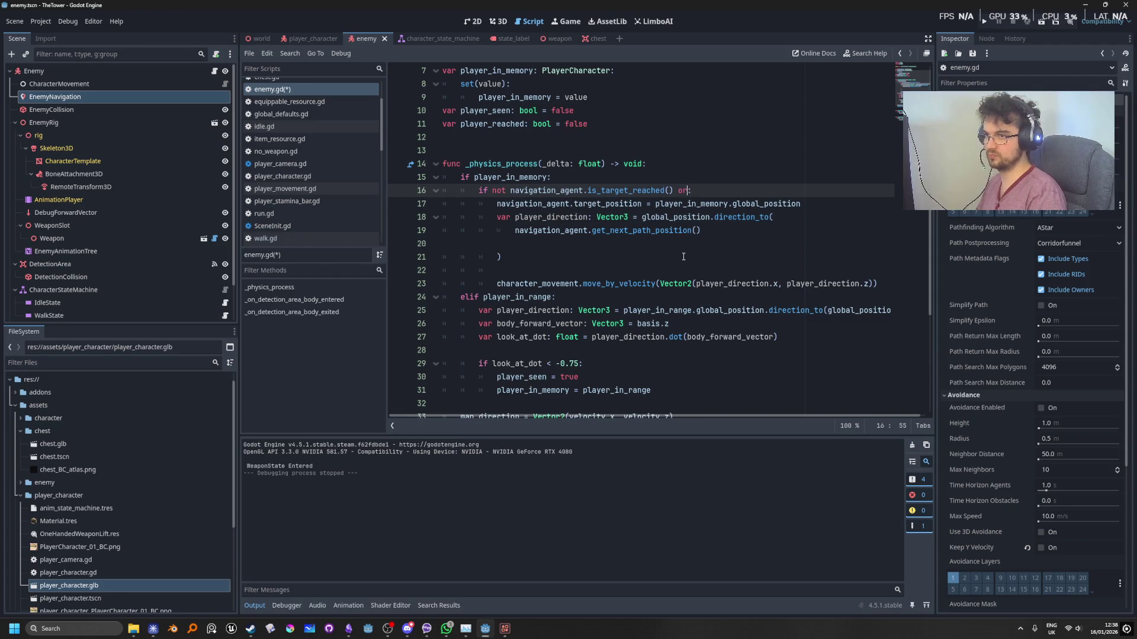
type("nav")
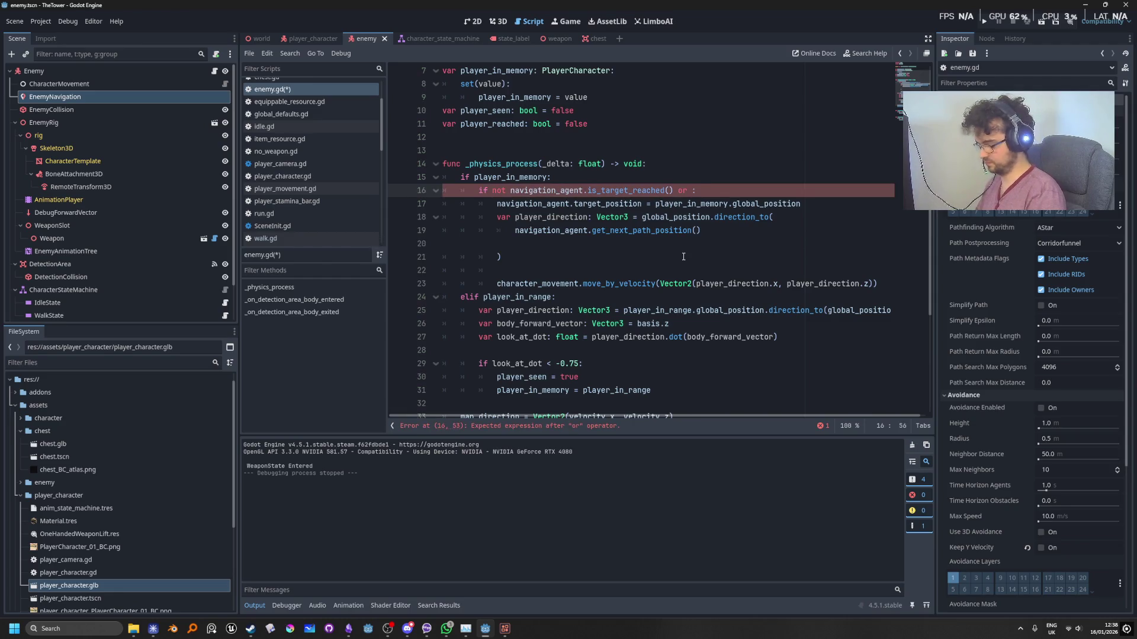
key("Return")
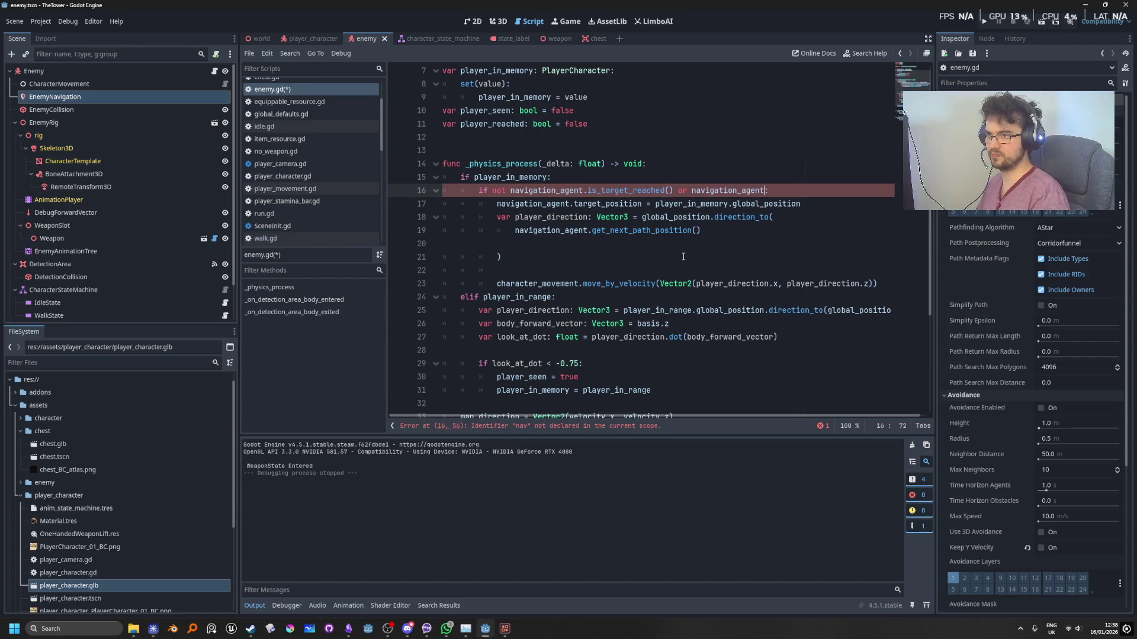
type(".")
type("dist")
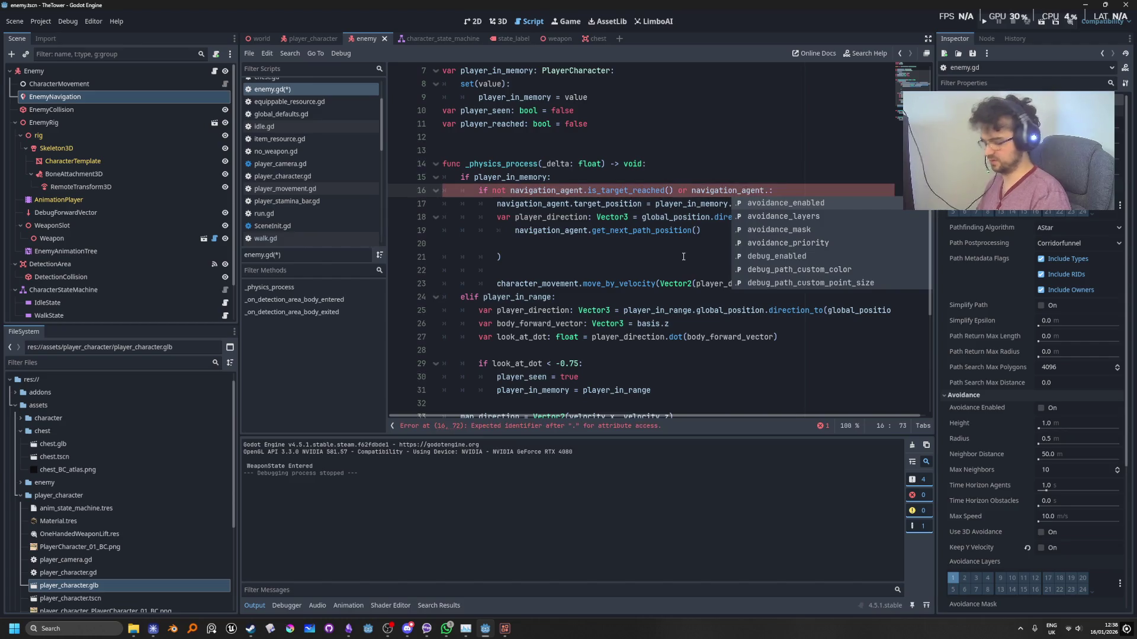
key("Return")
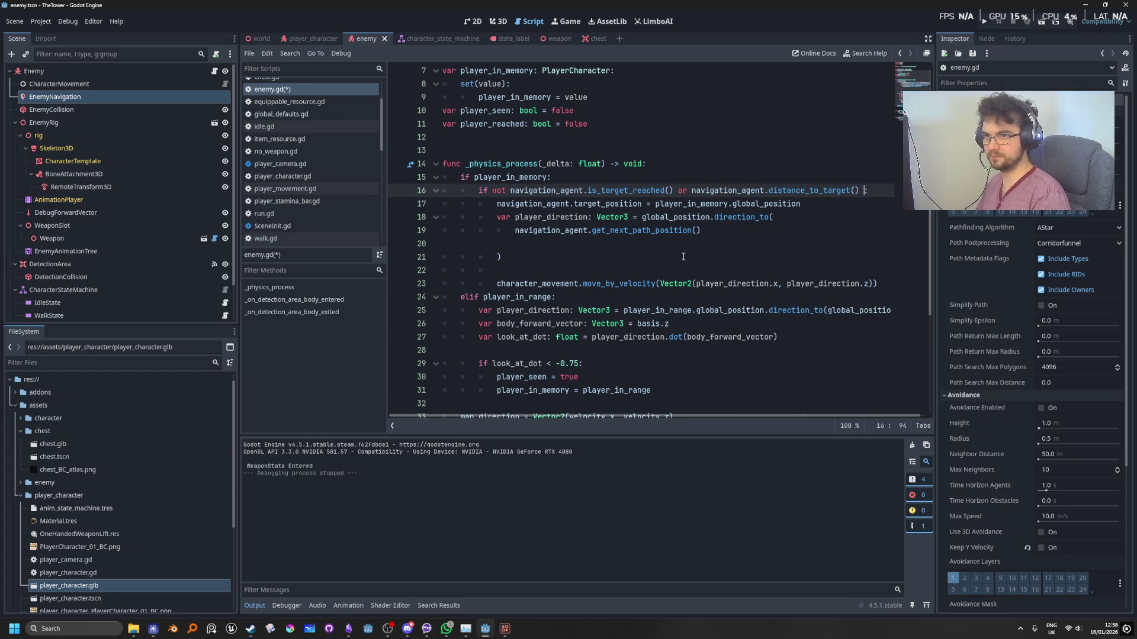
type("> ")
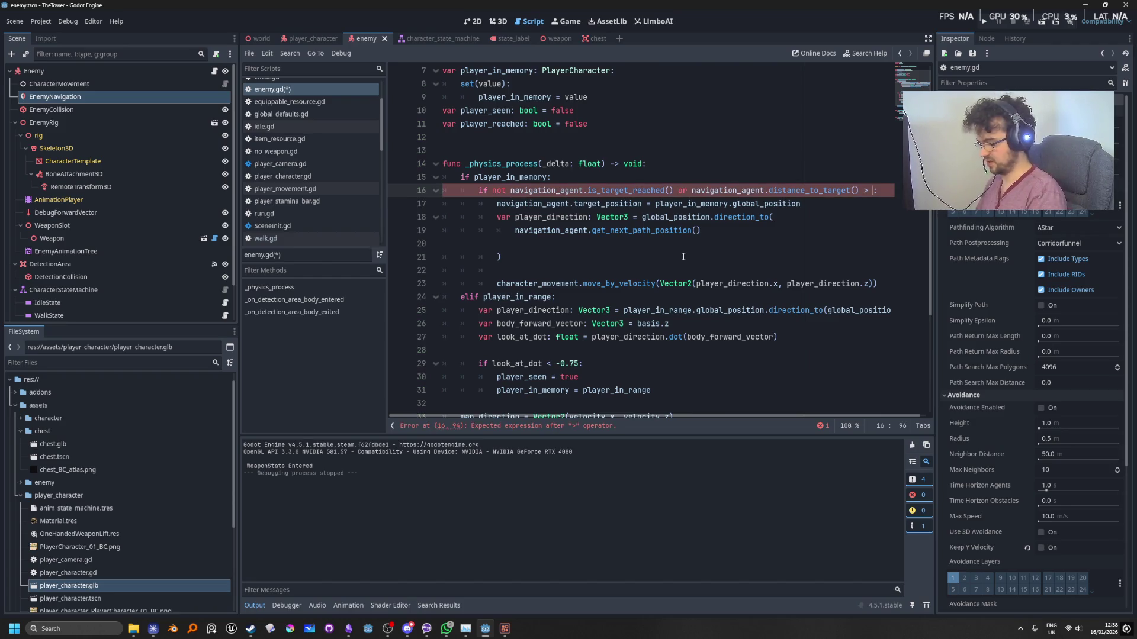
type("nav")
key("Return")
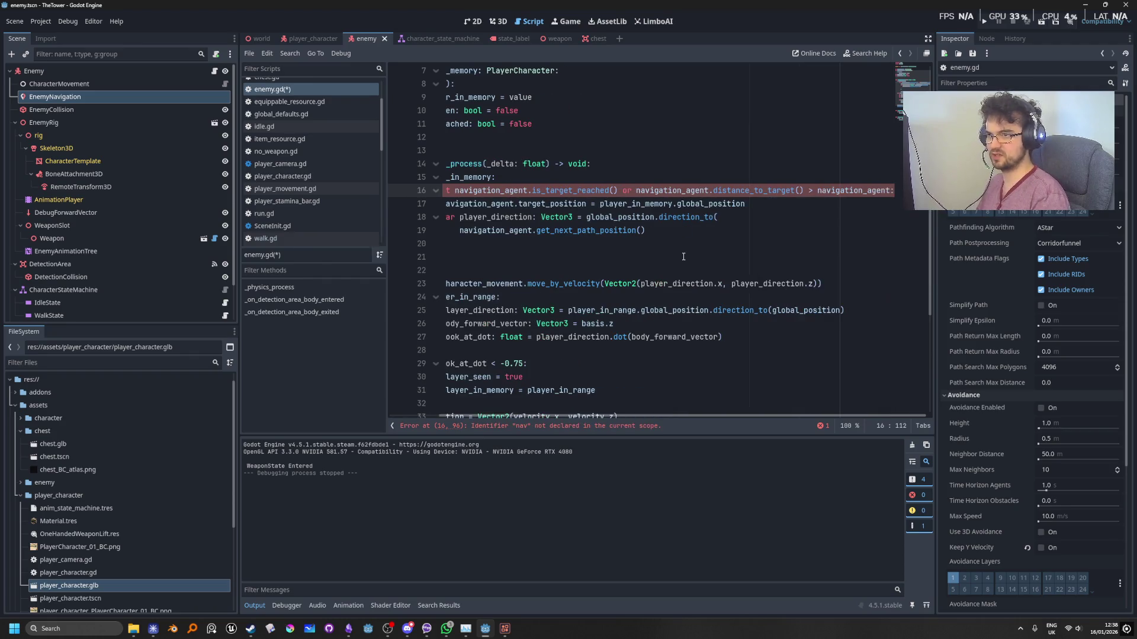
type(".")
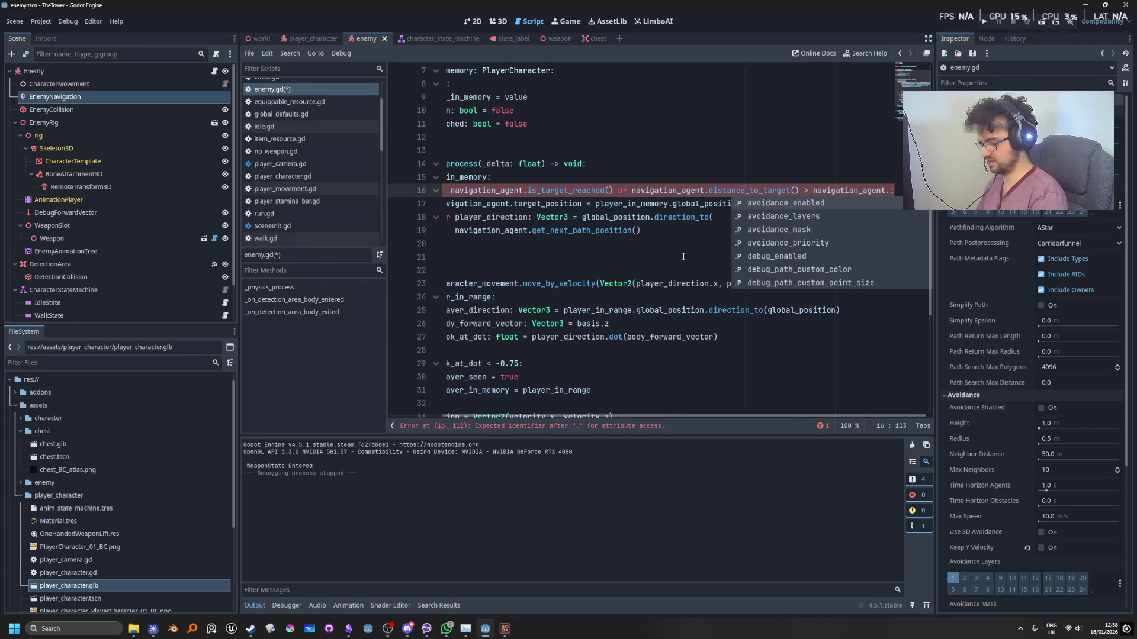
type("des")
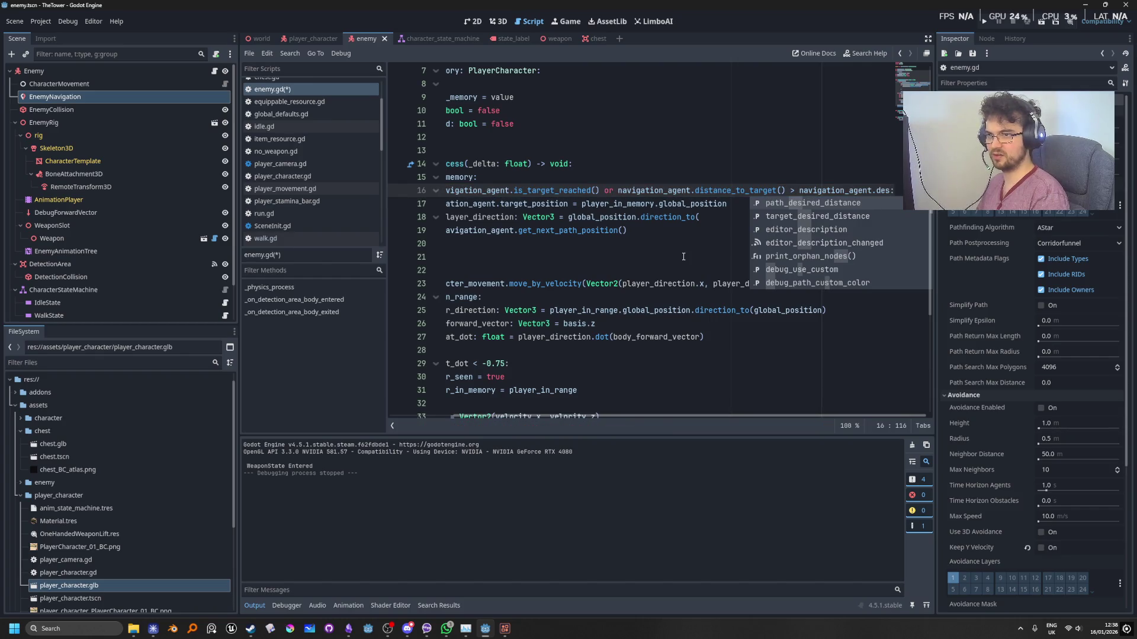
key("Down")
key("Return")
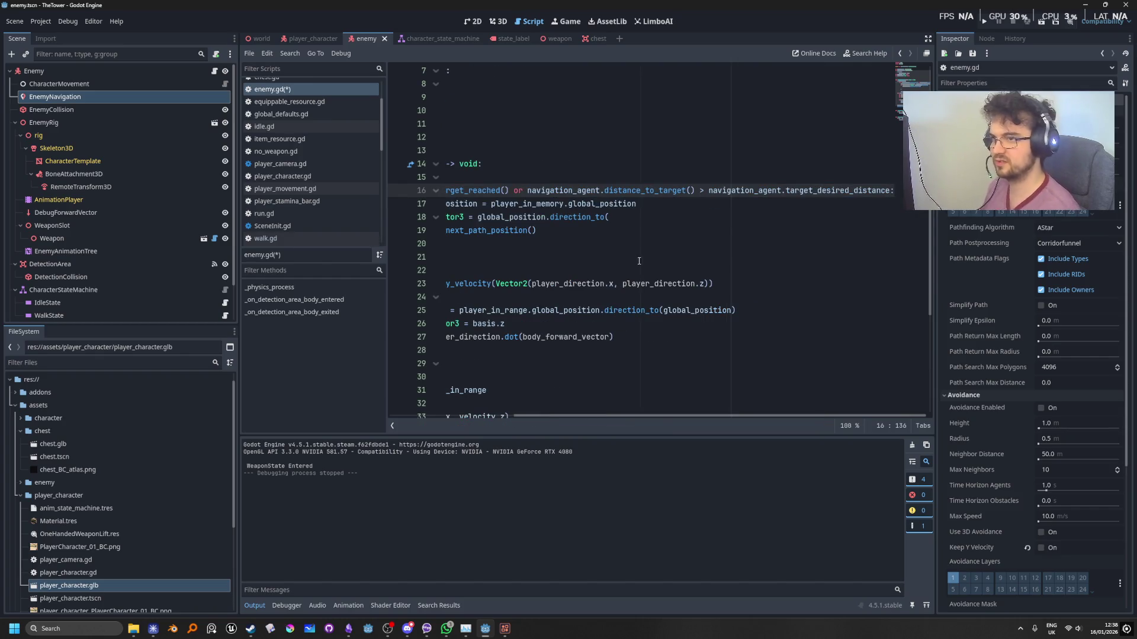
left_click(674, 217)
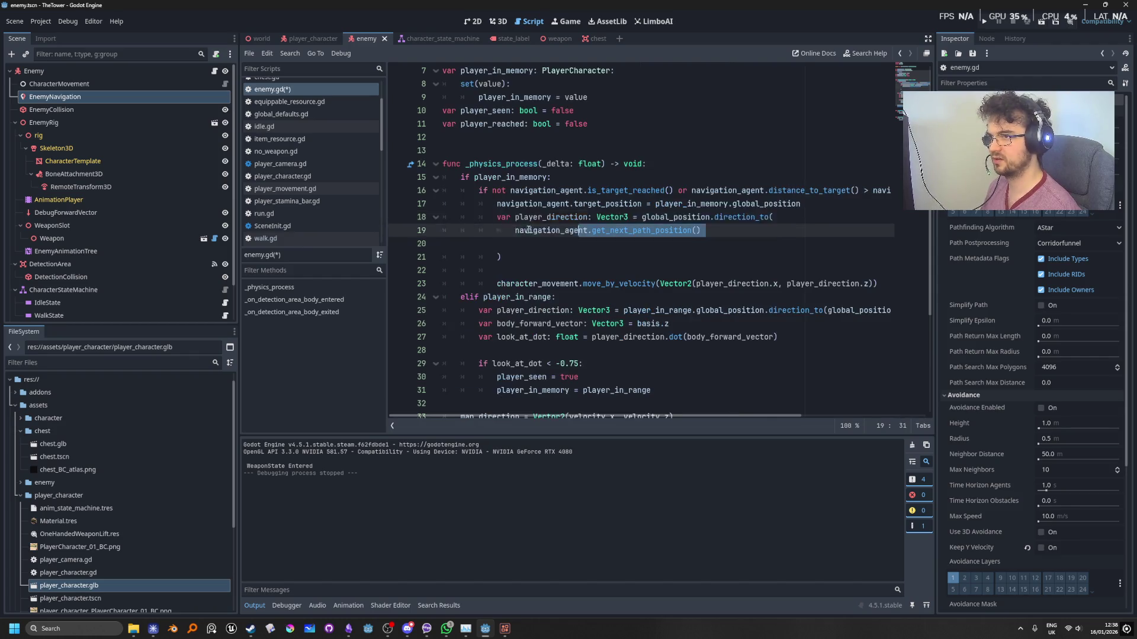
left_click(612, 172)
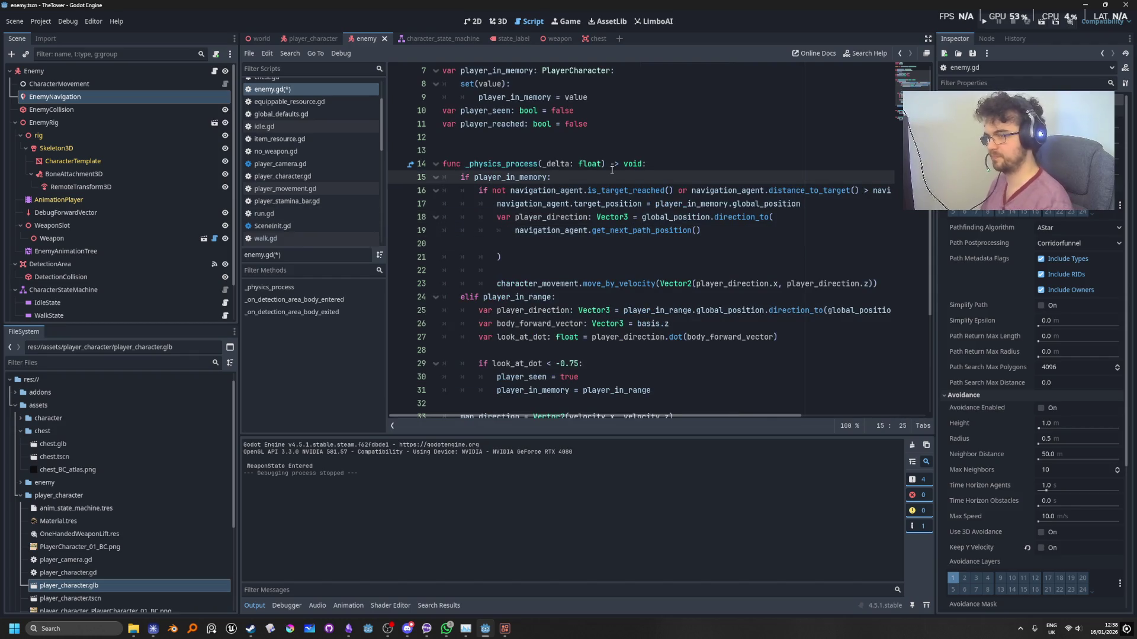
key("Return")
Declare the is_target_greater_than_desired bool above the if and use it in the condition.
type("var ")
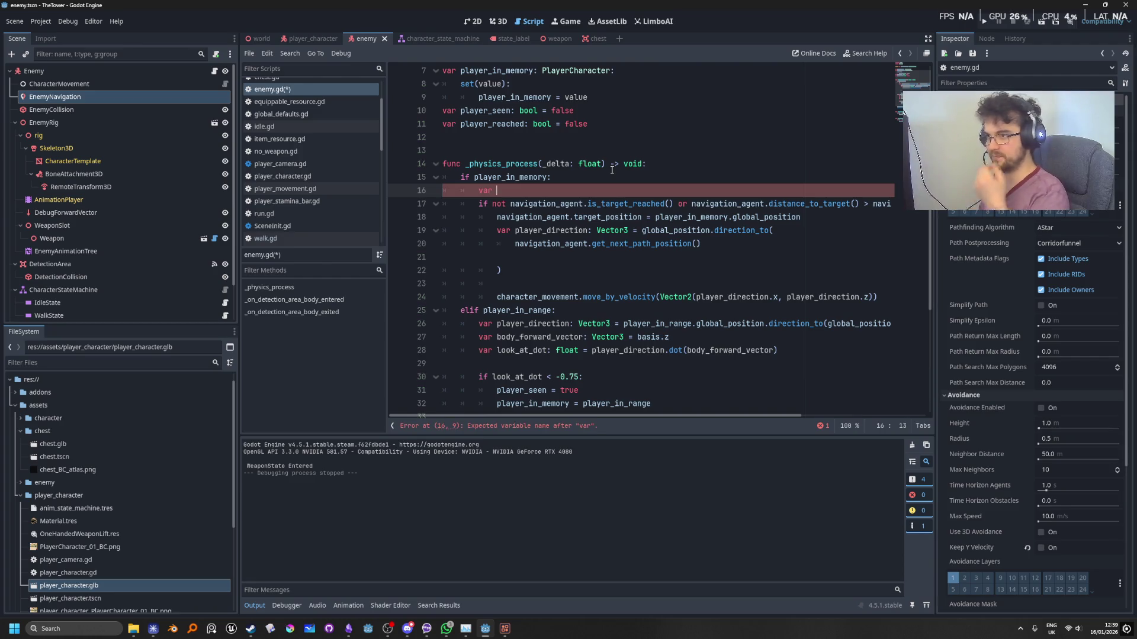
type("is_target_")
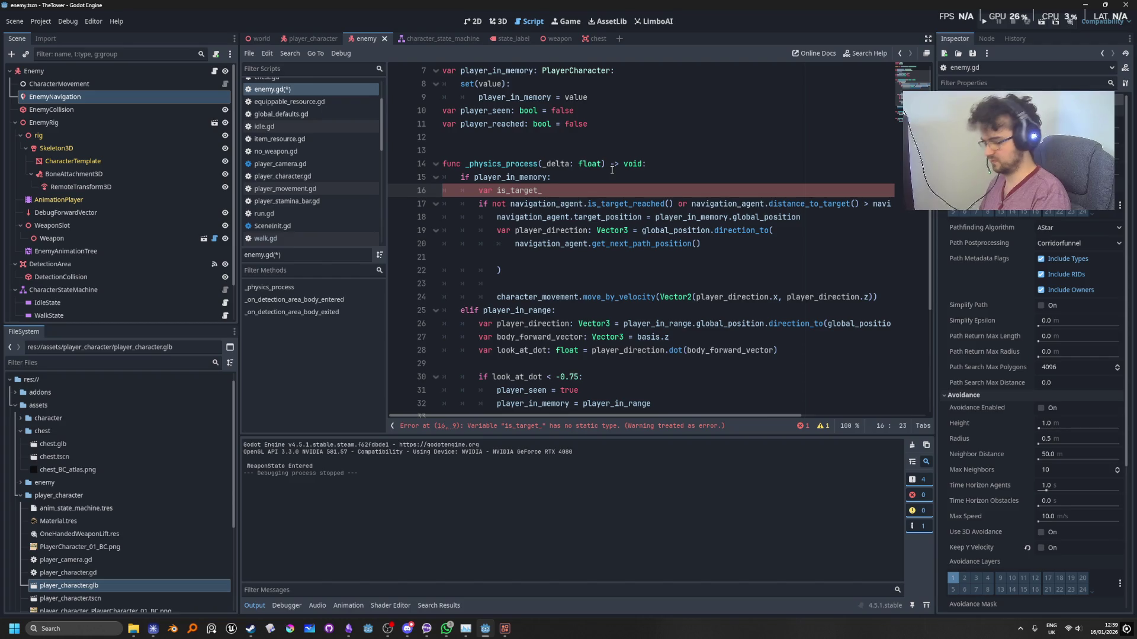
type("i")
key("BackSpace")
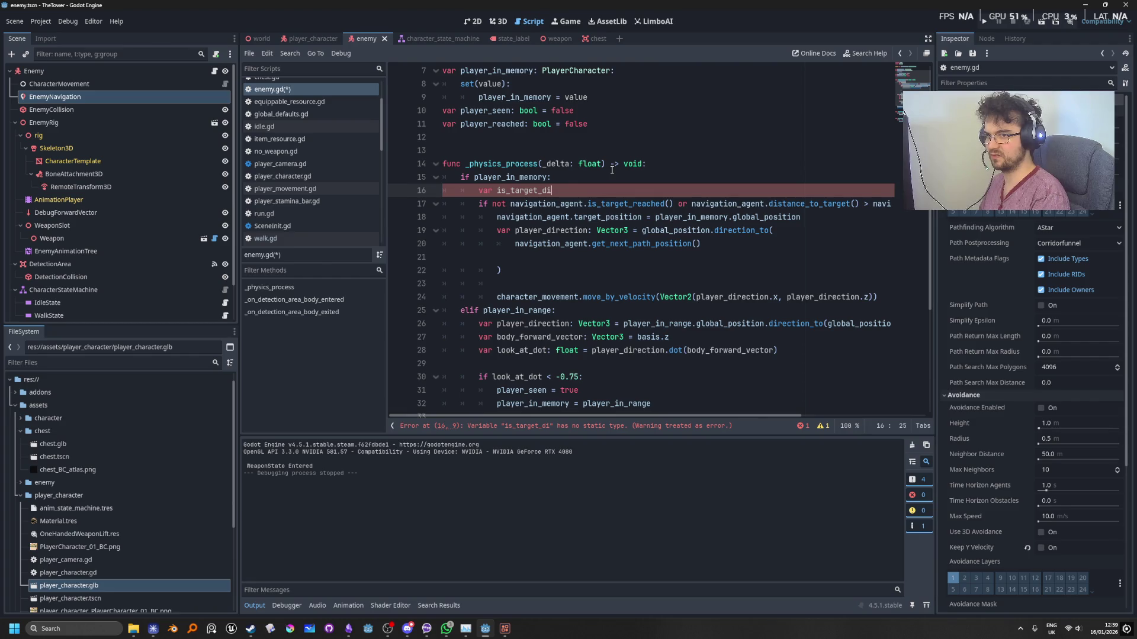
key("BackSpace")
key("BackSpace")
type("great")
key("BackSpace")
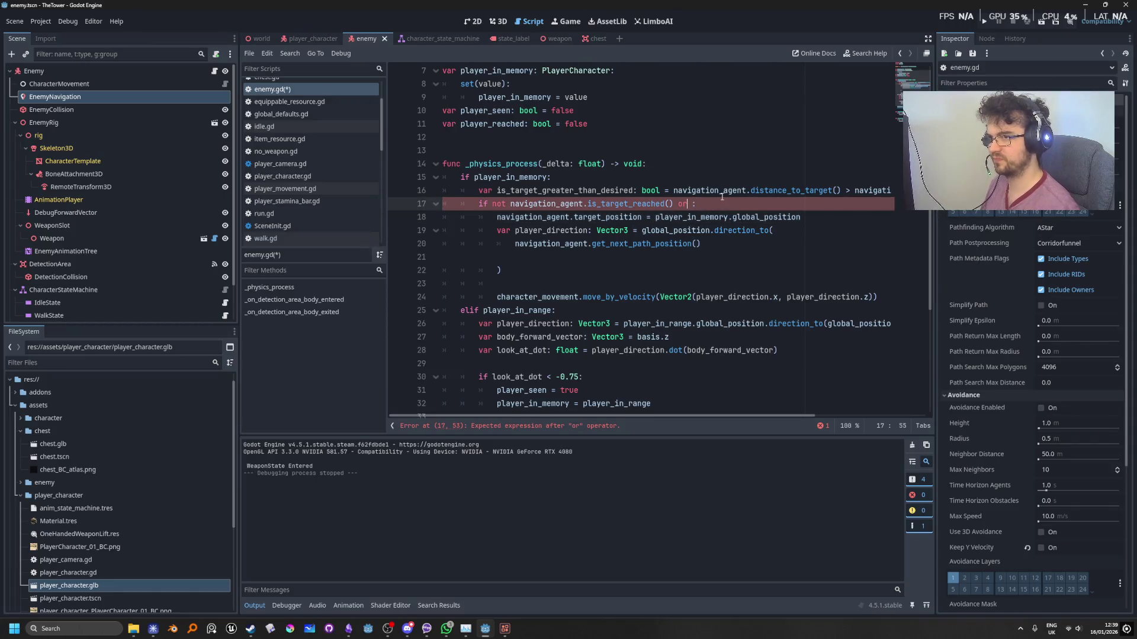
type("is")
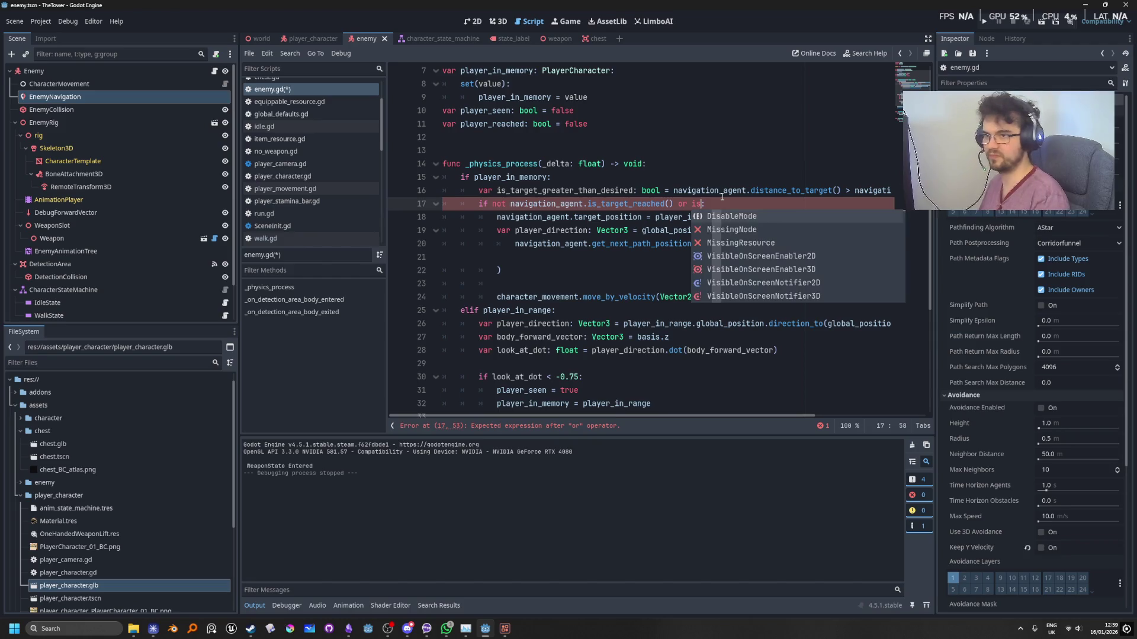
type("_t")
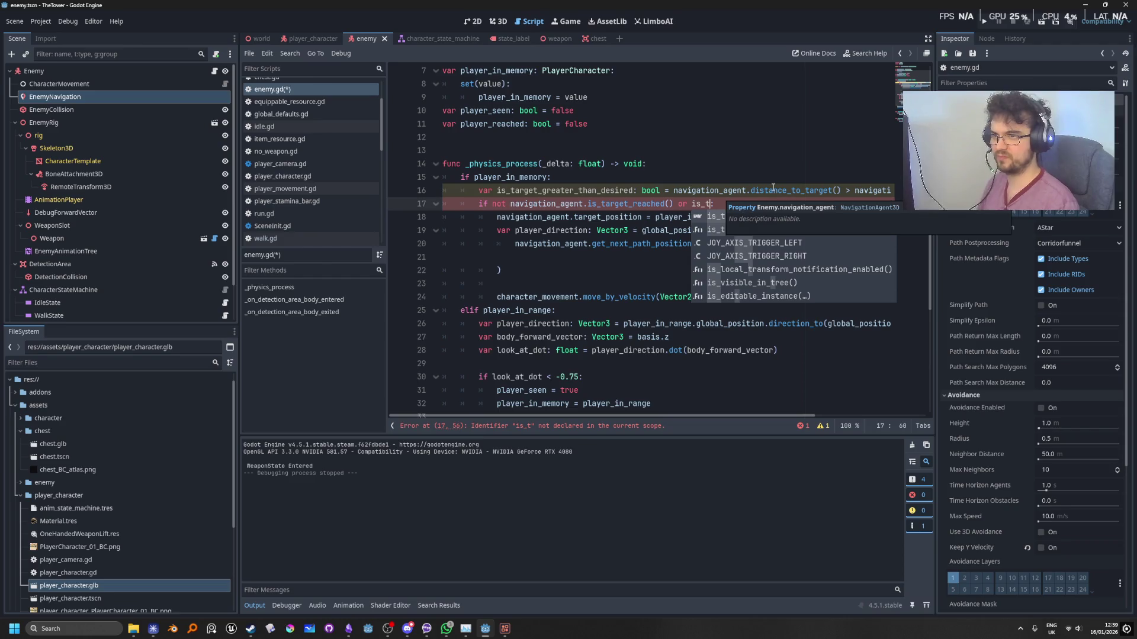
key("Return")
key("Up")
key("Up")
key("Up")
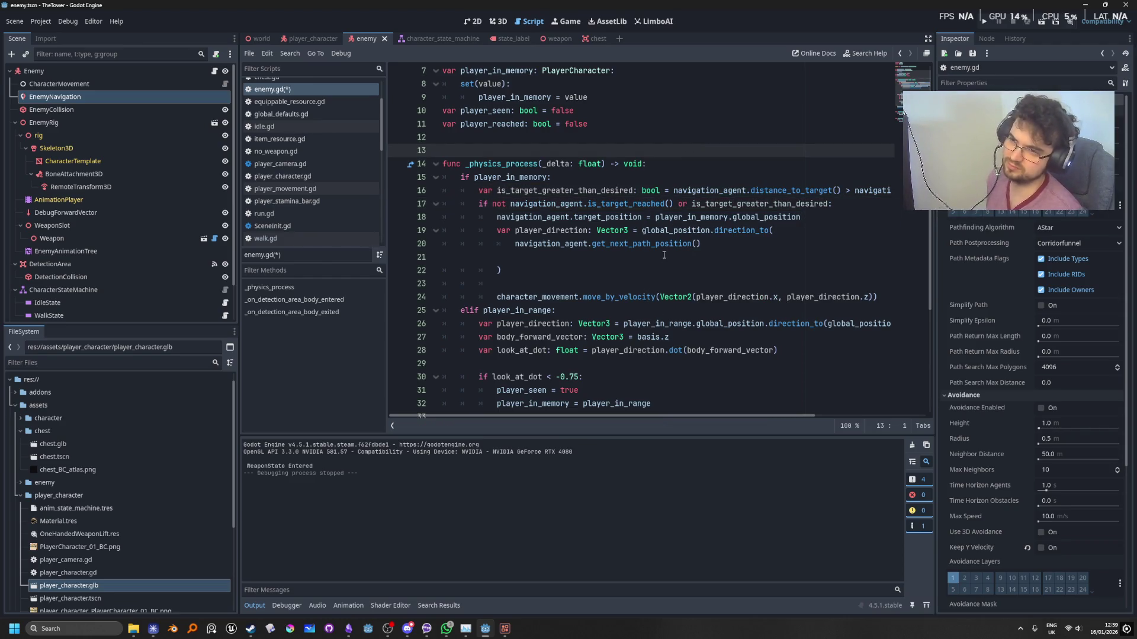
Move the target_position line above the distance check with Alt+Up, then launch a test run.
mouse_move(663, 244)
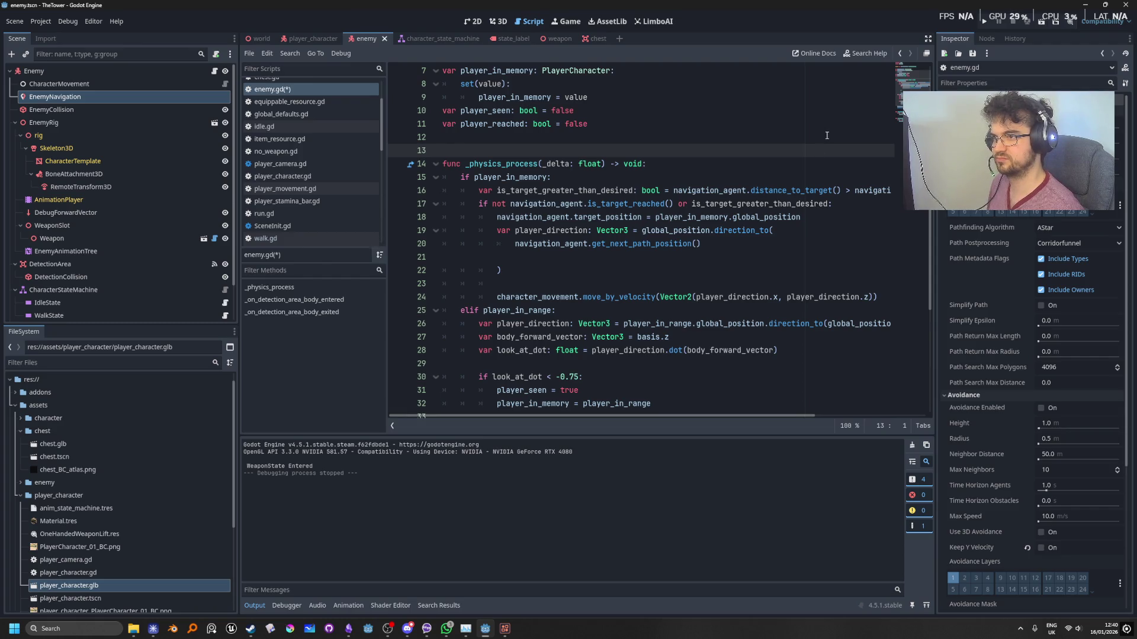
left_click(816, 218)
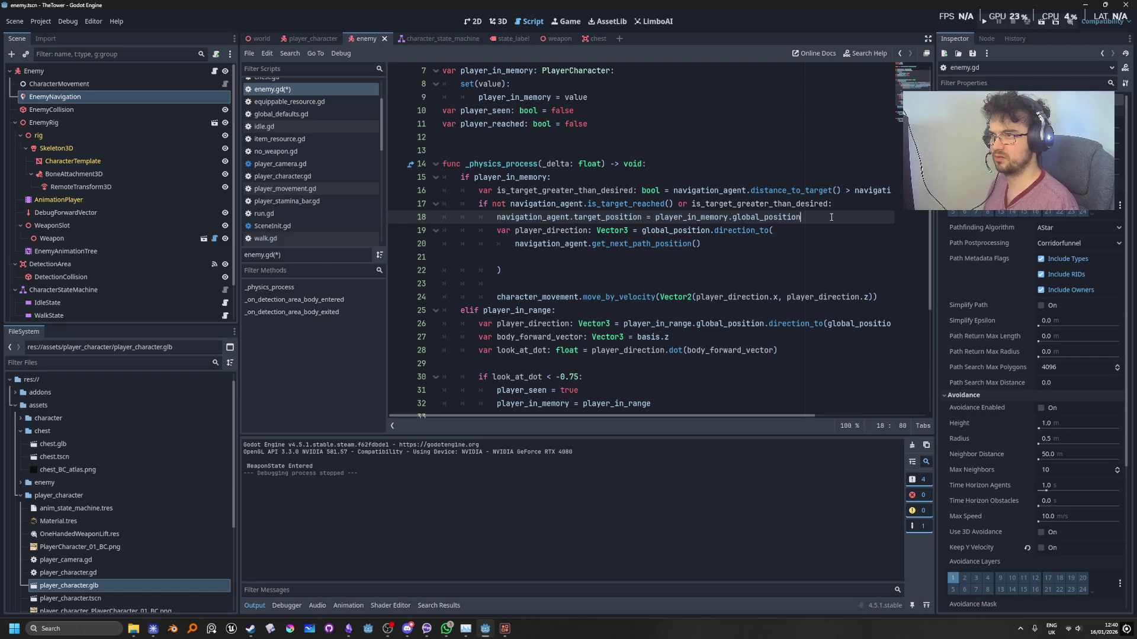
key("alt+Up")
key("alt+Up")
key("shift+Tab")
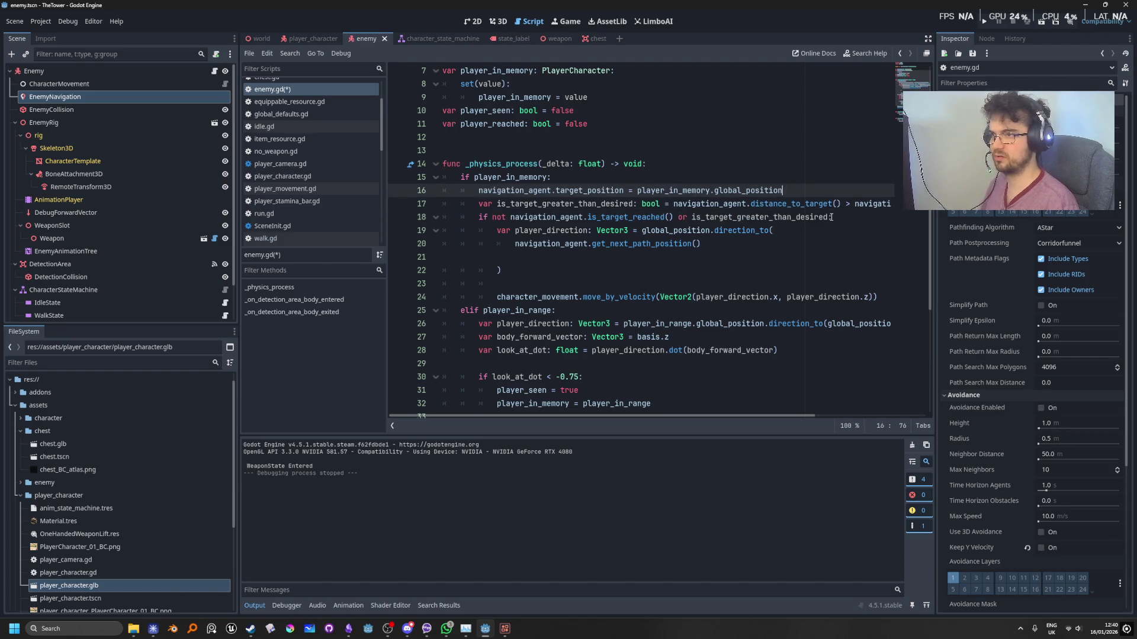
left_click(688, 230)
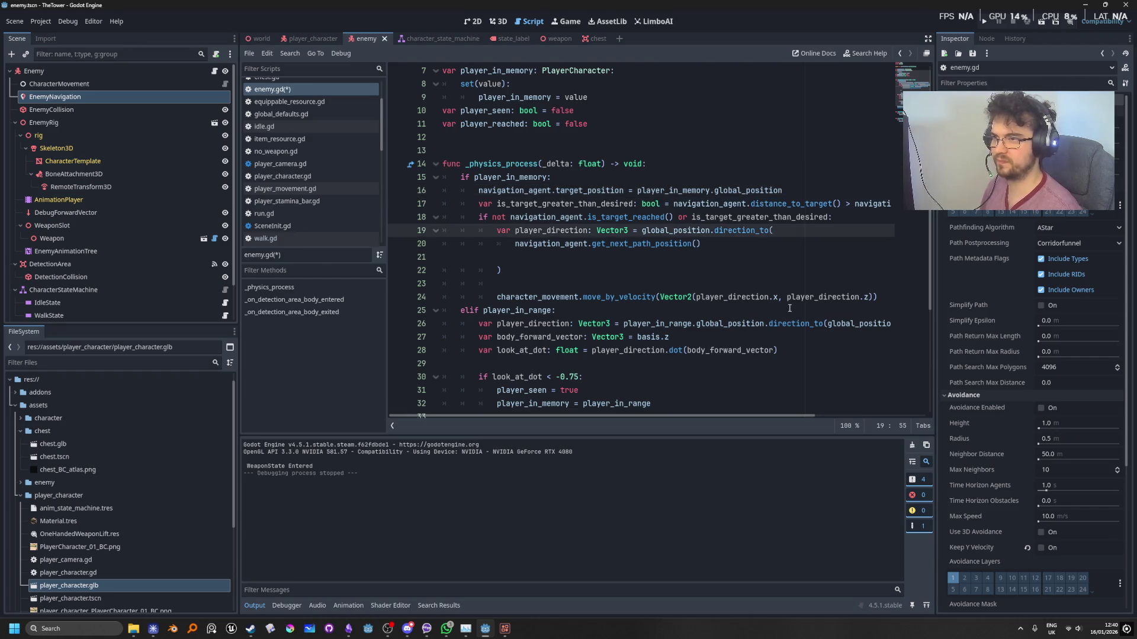
mouse_move(789, 299)
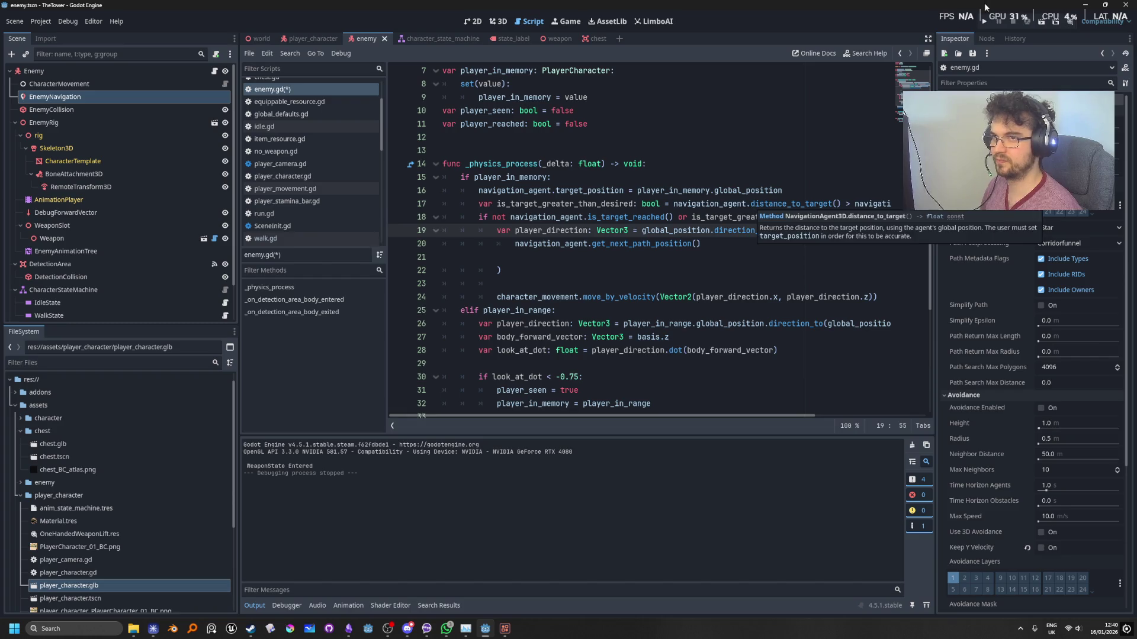
left_click(983, 23)
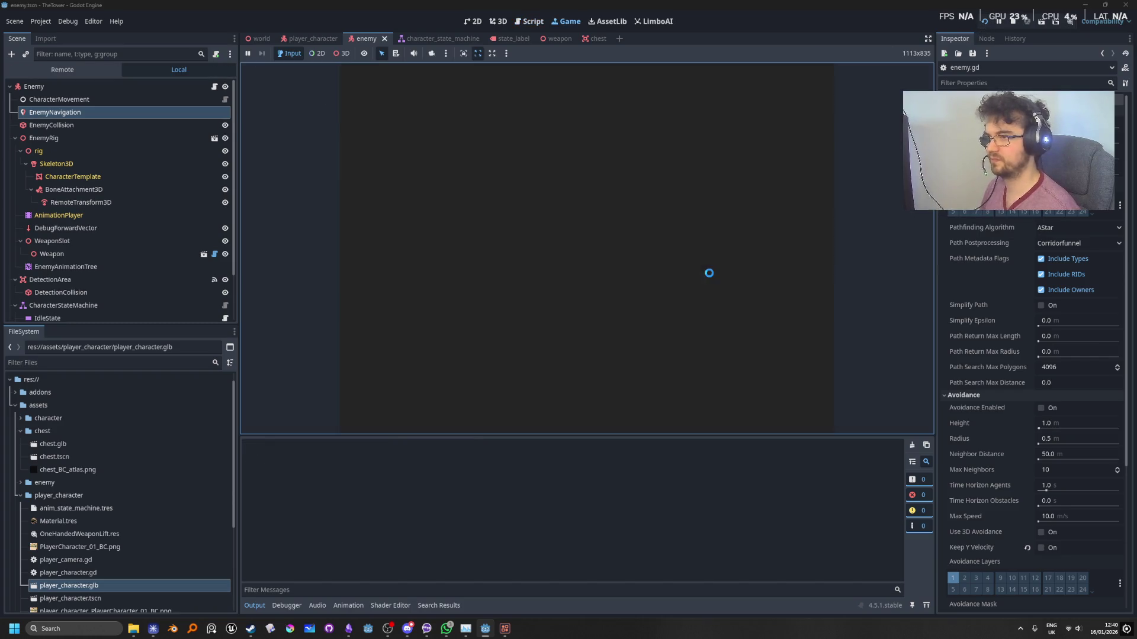
Walk the player forward and left to the wall as the enemy approaches, then stop the game.
key("w")
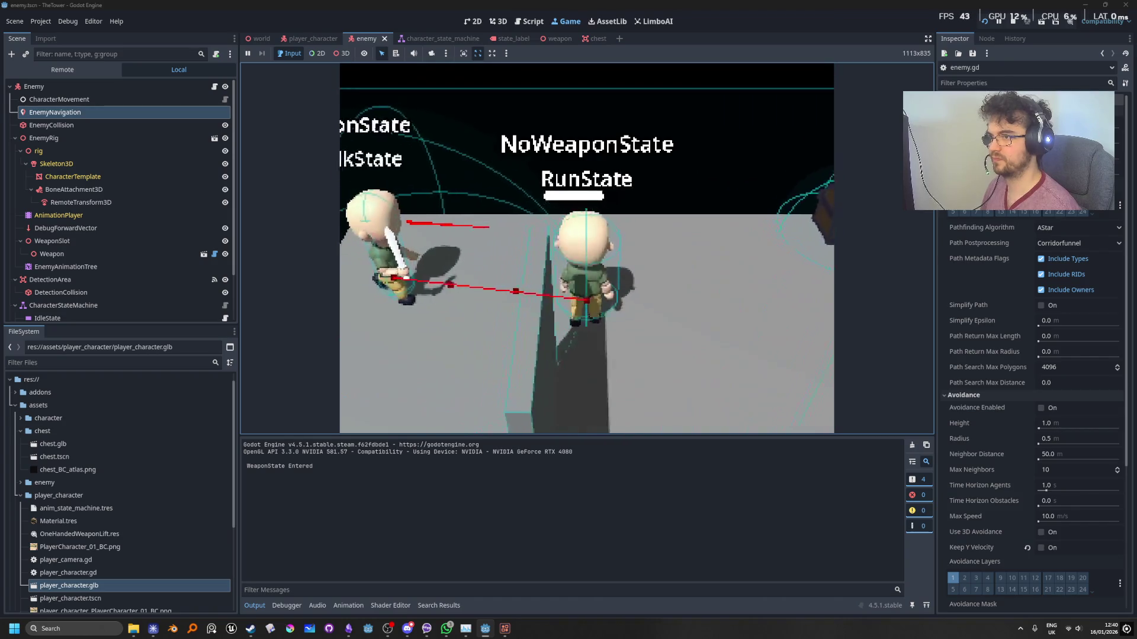
key("a")
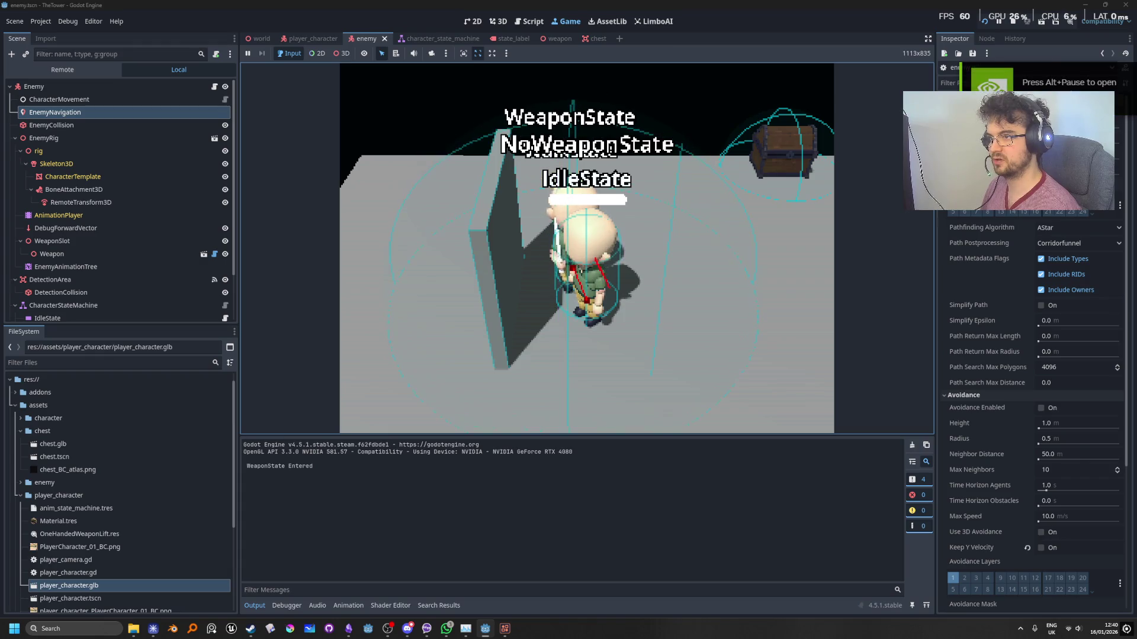
left_click(1016, 24)
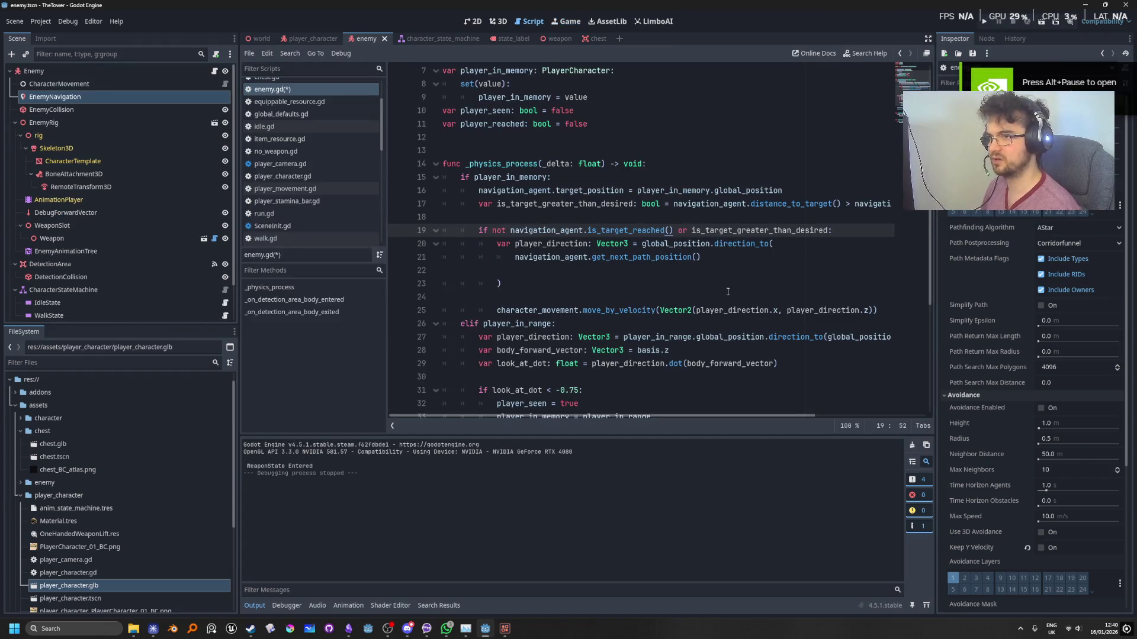
Move the target_position line into the 'if not' branch and indent it there.
key("Up")
key("BackSpace")
scroll(690, 203, "up", 2)
key("Up")
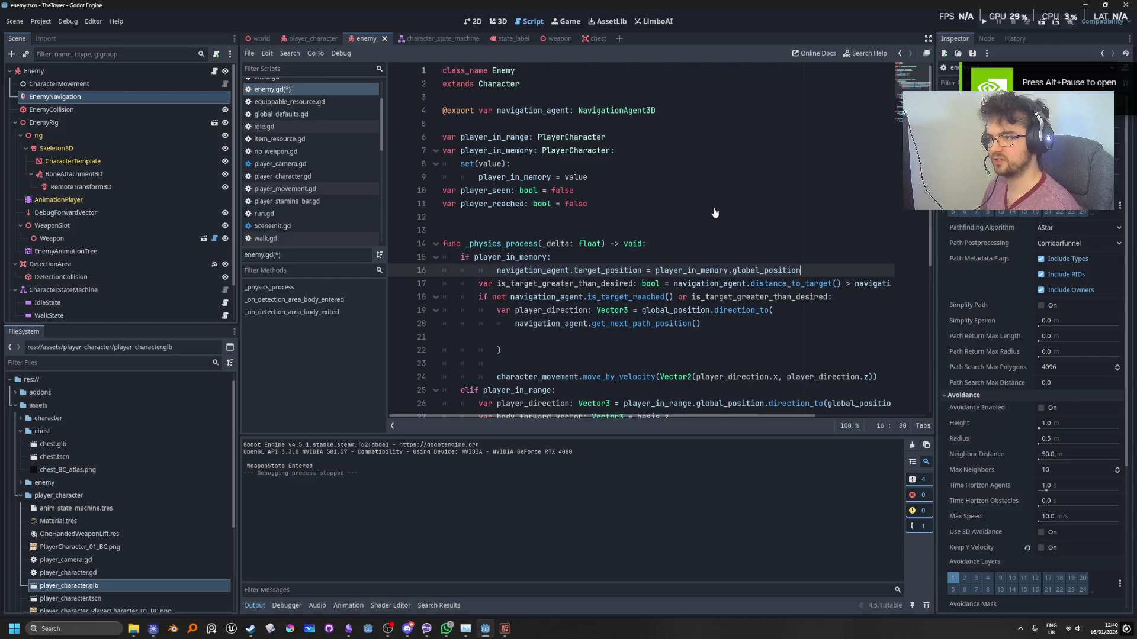
key("alt+Down")
key("alt+Down")
left_click(713, 208)
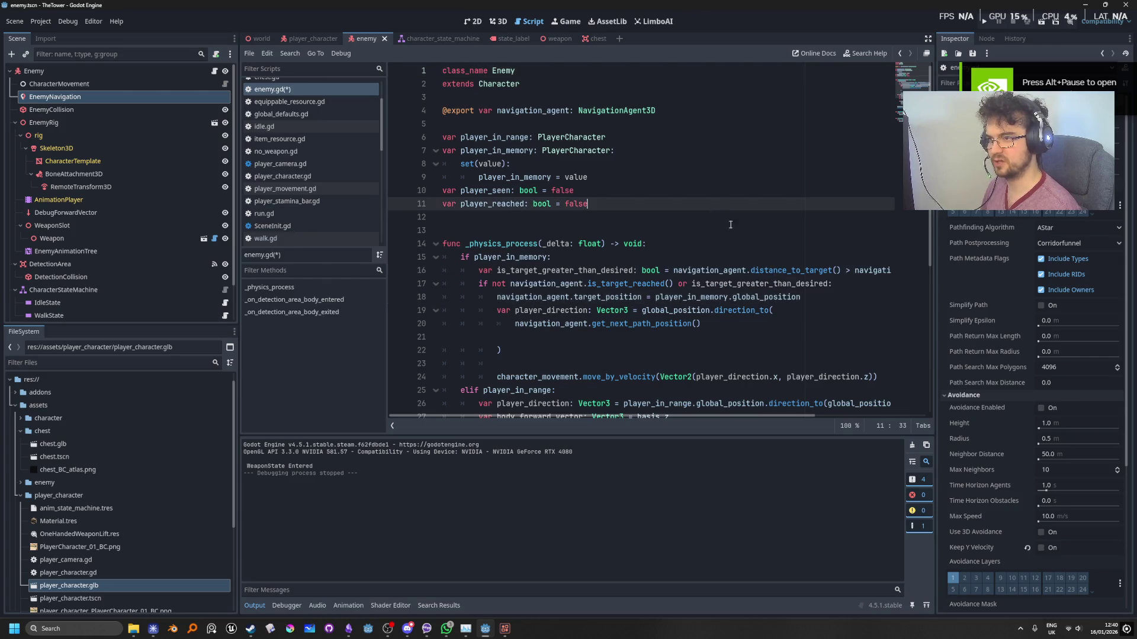
Run the project briefly to watch the enemy walk up, then stop with F8.
left_click(990, 22)
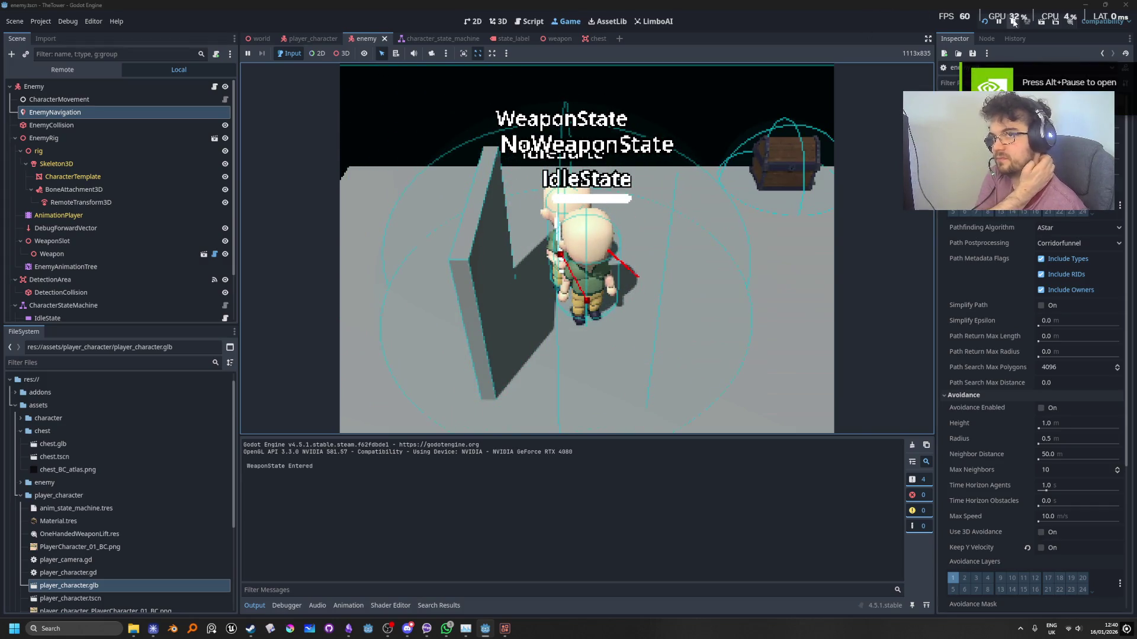
key("F8")
scroll(710, 196, "down", 2)
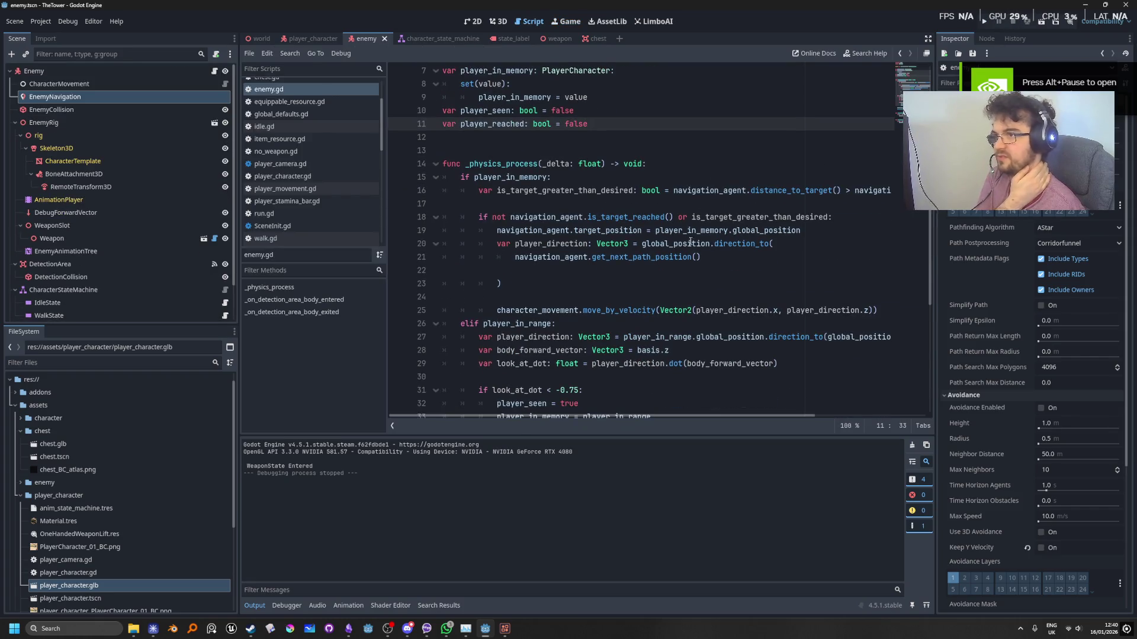
Insert print("calculating") on a new line under the if-not condition.
left_click(764, 245)
scroll(765, 245, "down", 1)
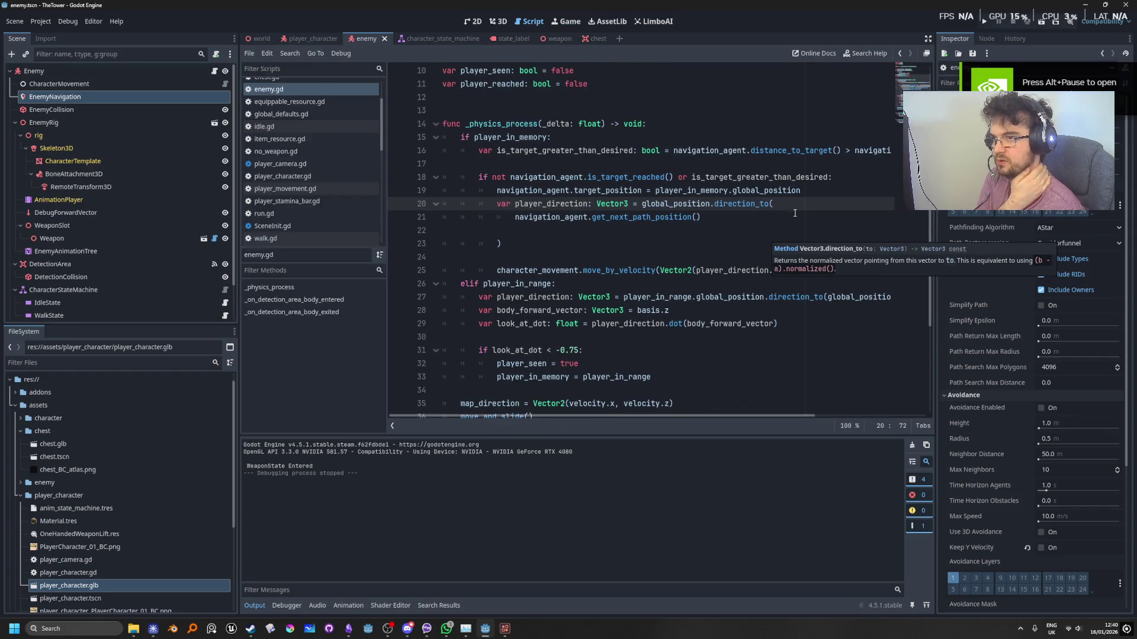
left_click(842, 179)
key("Return")
type("print(")
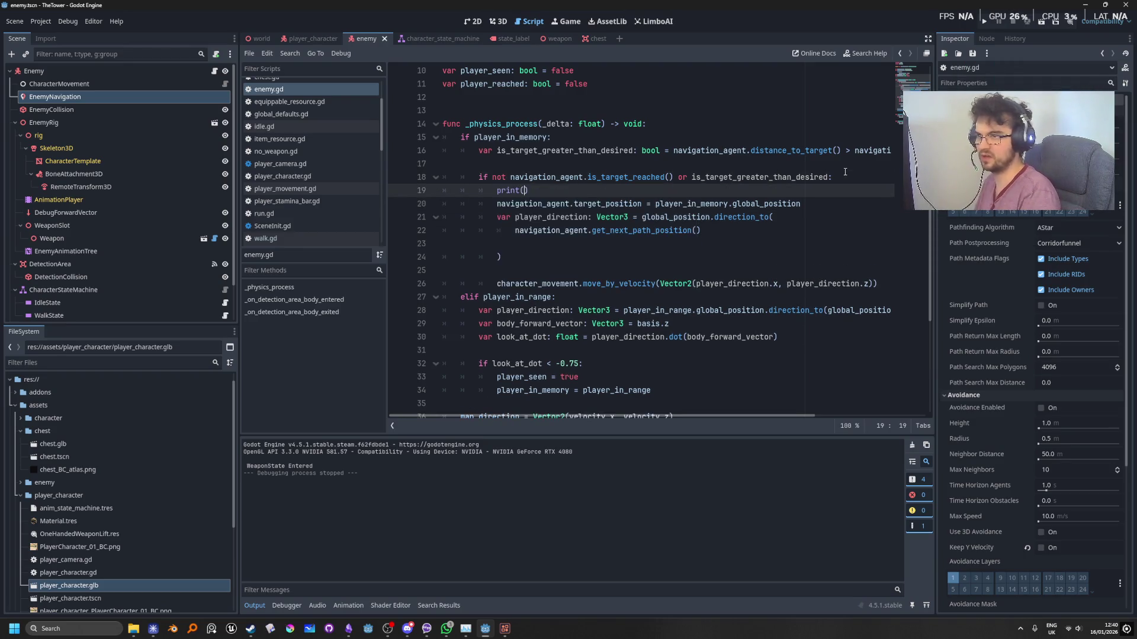
key("Return")
type("\"")
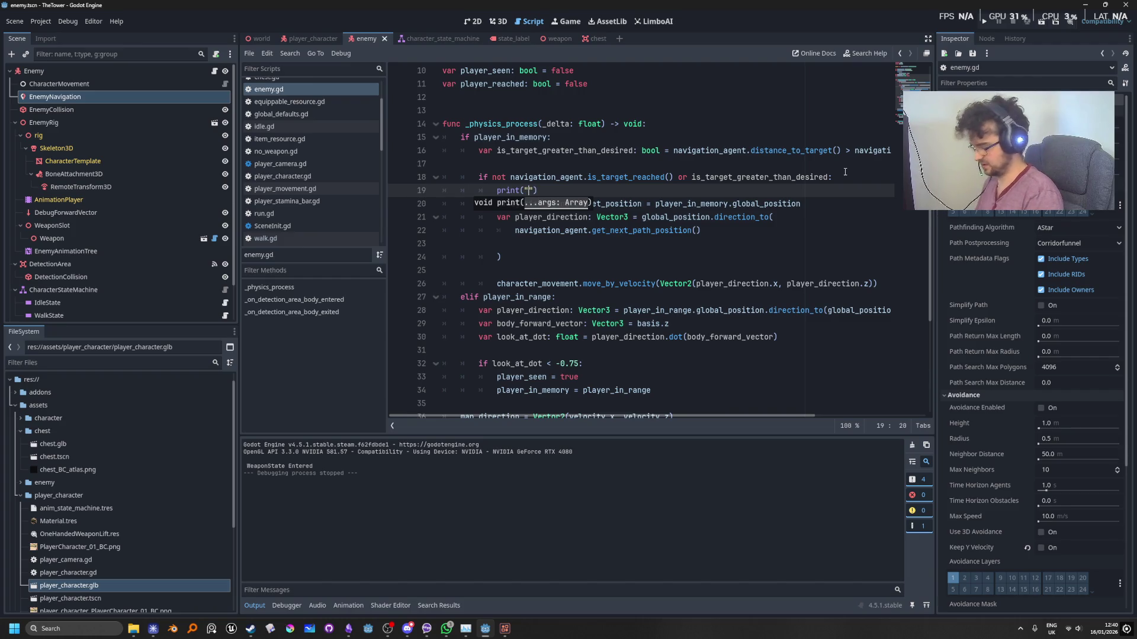
type("calculating")
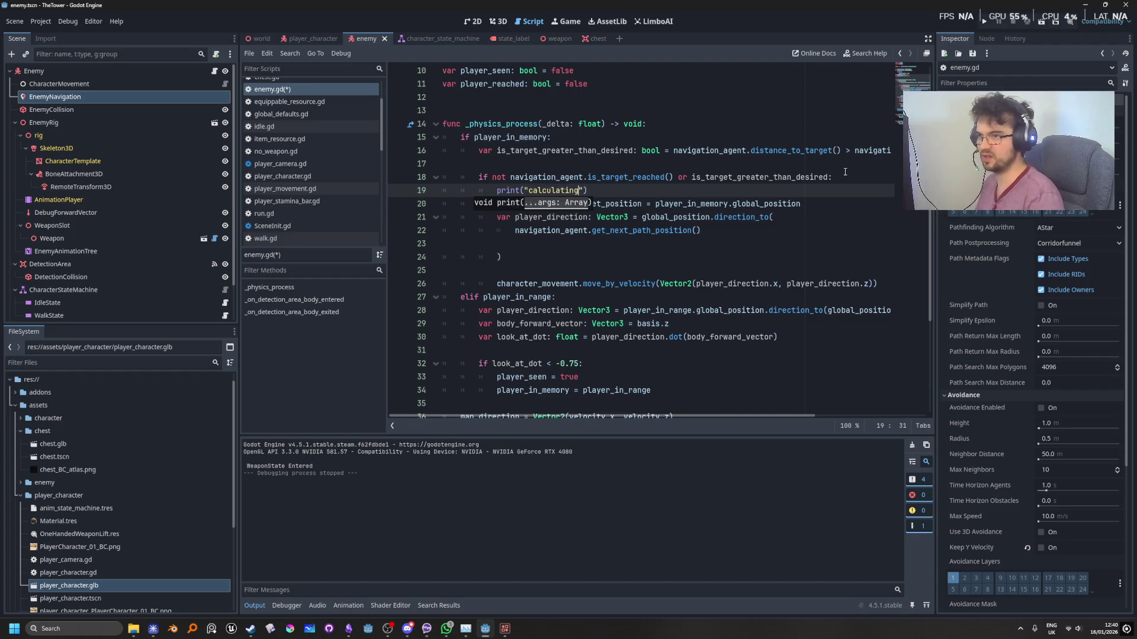
left_click(708, 176)
Run the game, move the player with S, and stop once "calculating" floods the output.
left_click(983, 21)
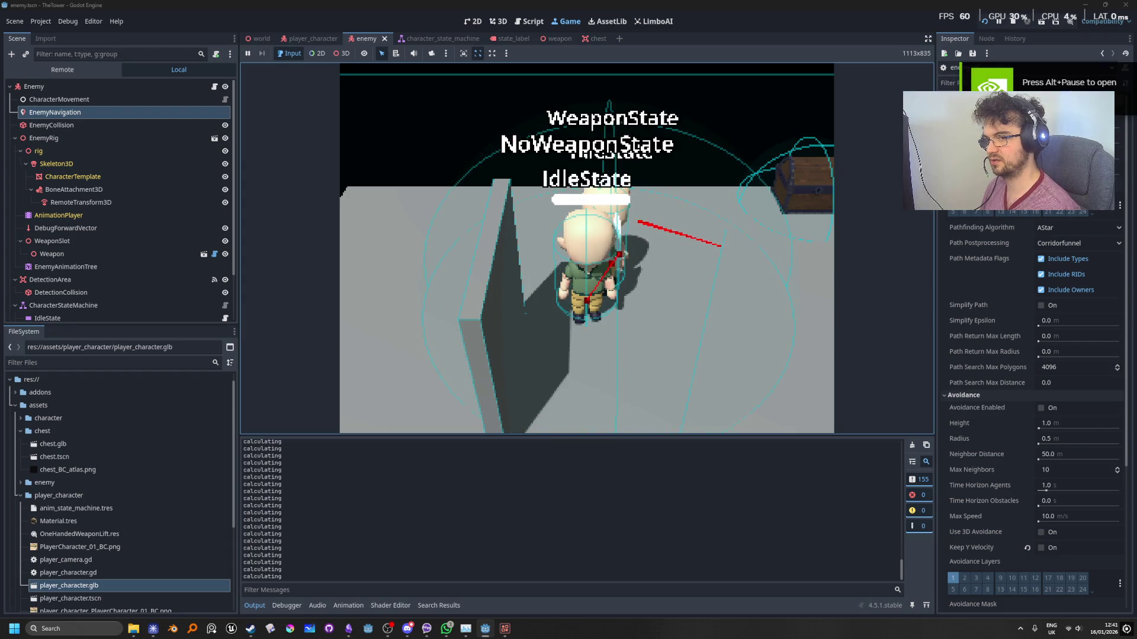
key("s")
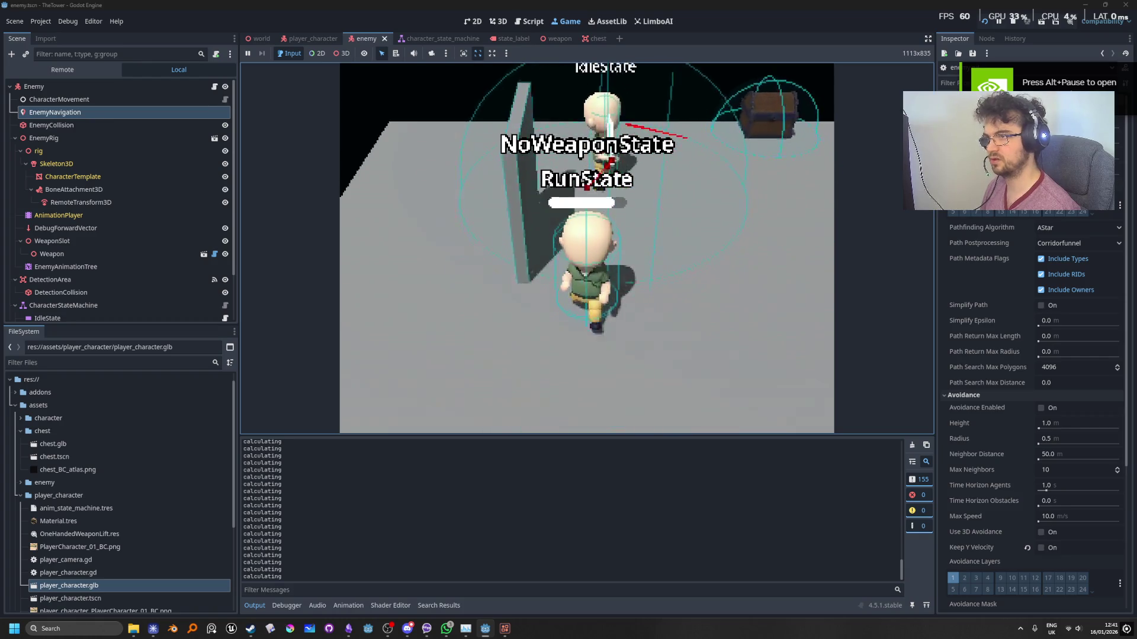
left_click(1017, 23)
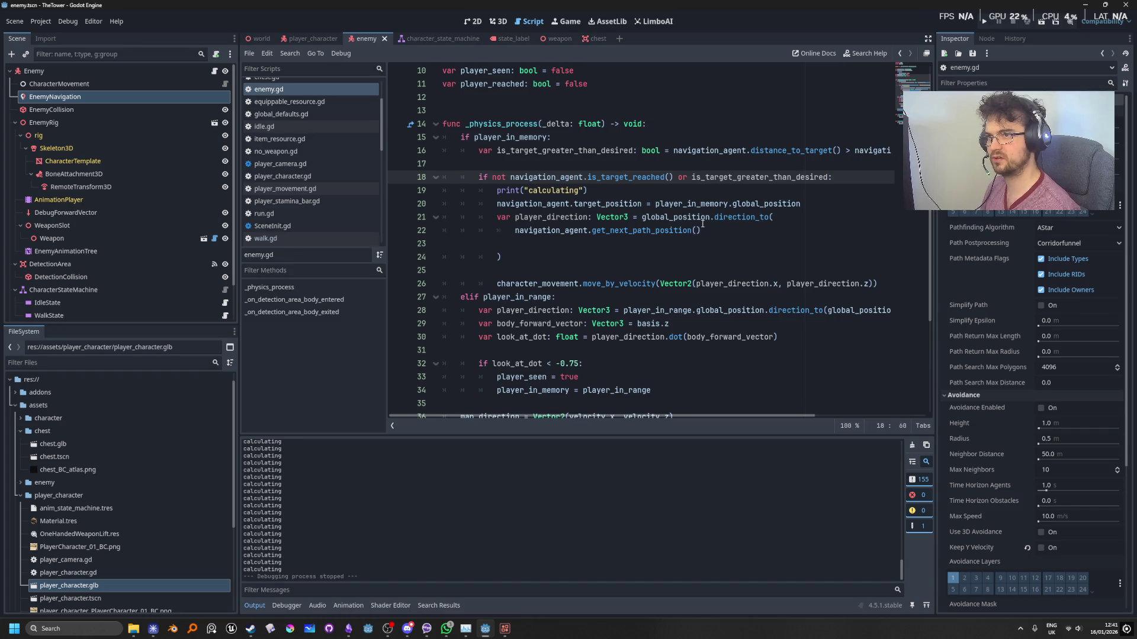
Narrow the Inspector and script list splitters to widen the code editor, checking global_position's docs.
mouse_move(935, 323)
left_mouse_down()
mouse_move(1029, 322)
mouse_move(997, 322)
left_mouse_up()
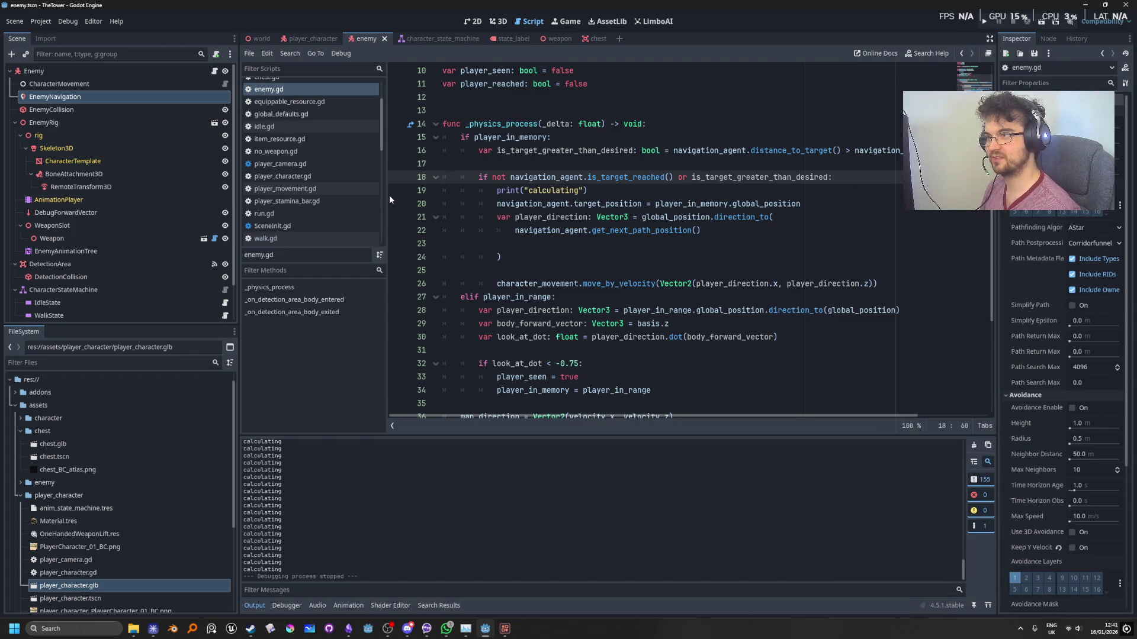
mouse_move(386, 194)
left_mouse_down()
mouse_move(328, 192)
mouse_move(354, 191)
left_mouse_up()
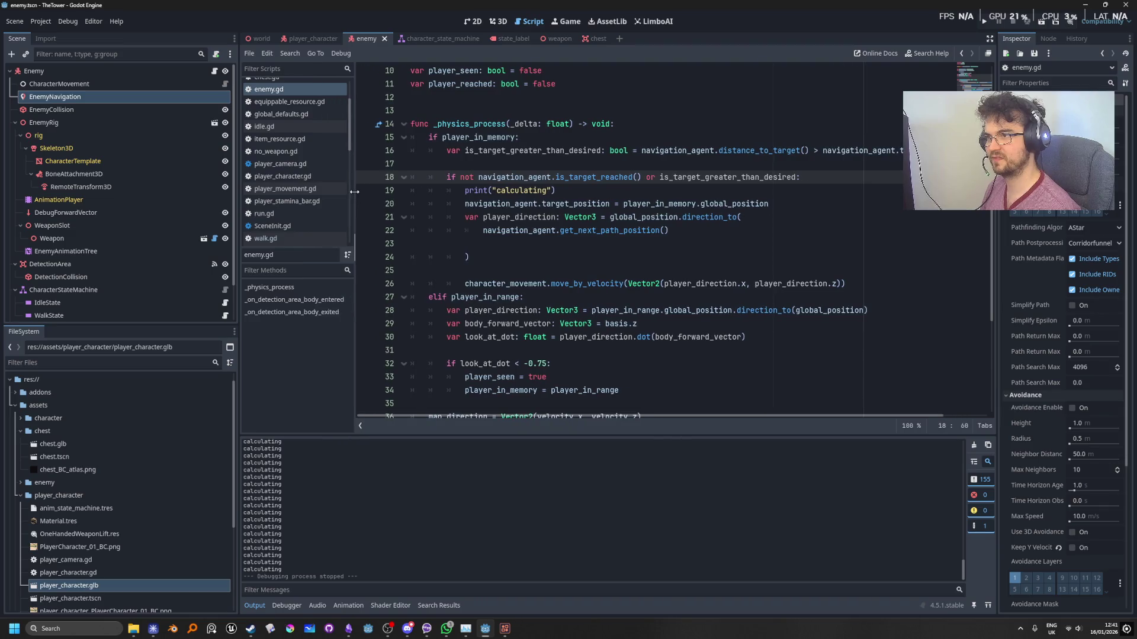
mouse_move(675, 218)
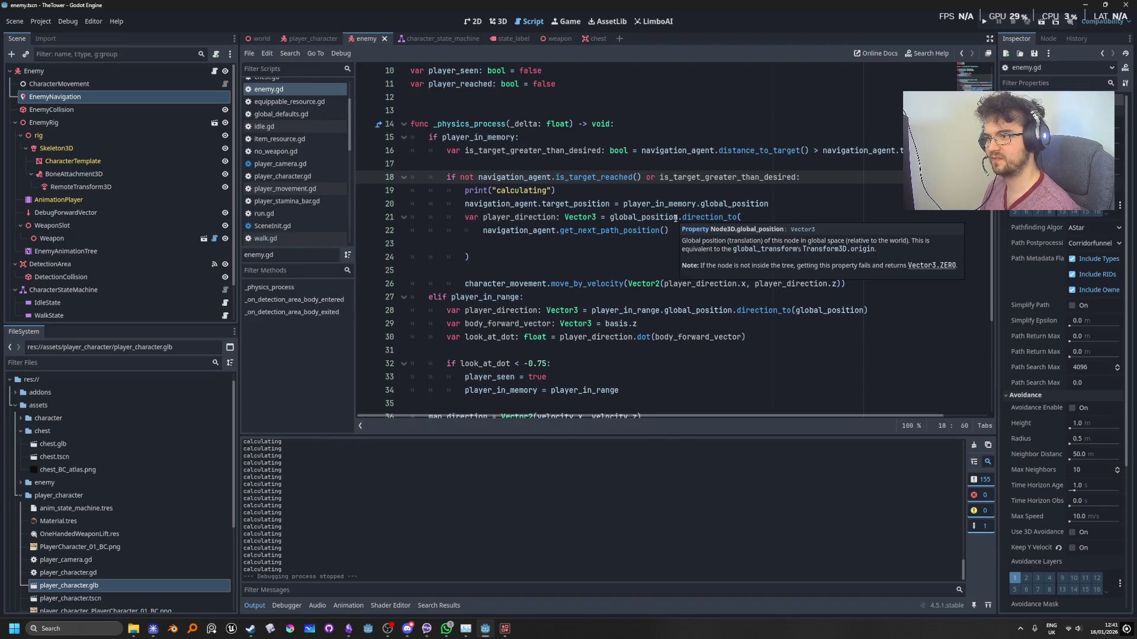
key("Right")
key("Right")
key("Right")
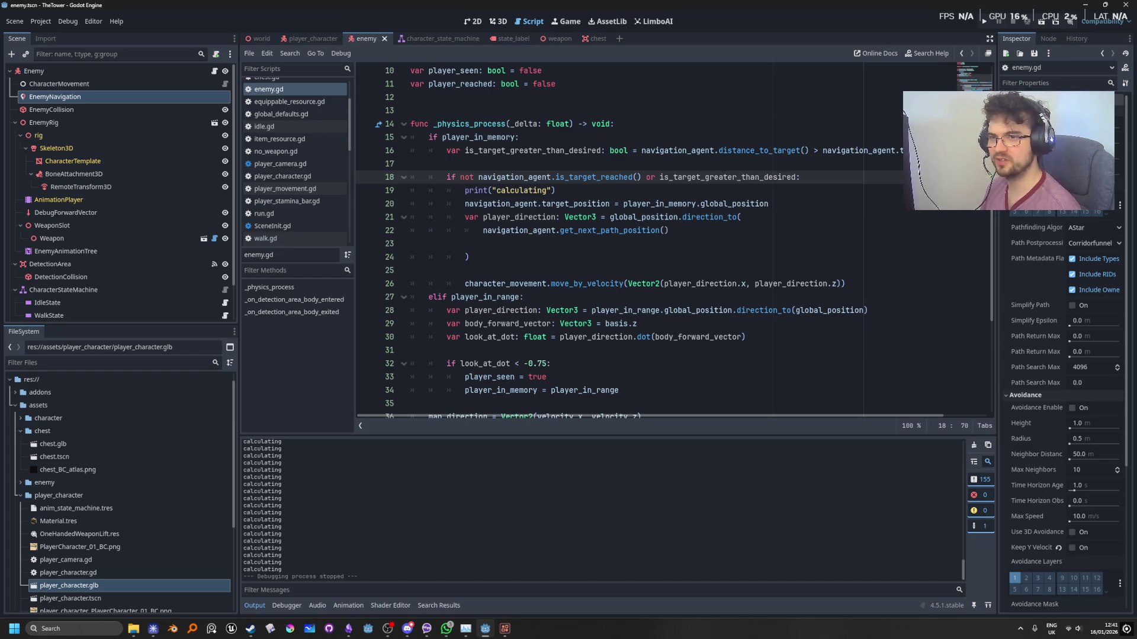
mouse_move(997, 450)
left_mouse_down()
mouse_move(1024, 450)
mouse_move(1010, 449)
left_mouse_up()
Remove navigation_agent.distance_to_target() from line 16's distance comparison.
mouse_move(809, 150)
left_mouse_down()
mouse_move(641, 151)
mouse_move(718, 150)
left_mouse_up()
type("dis")
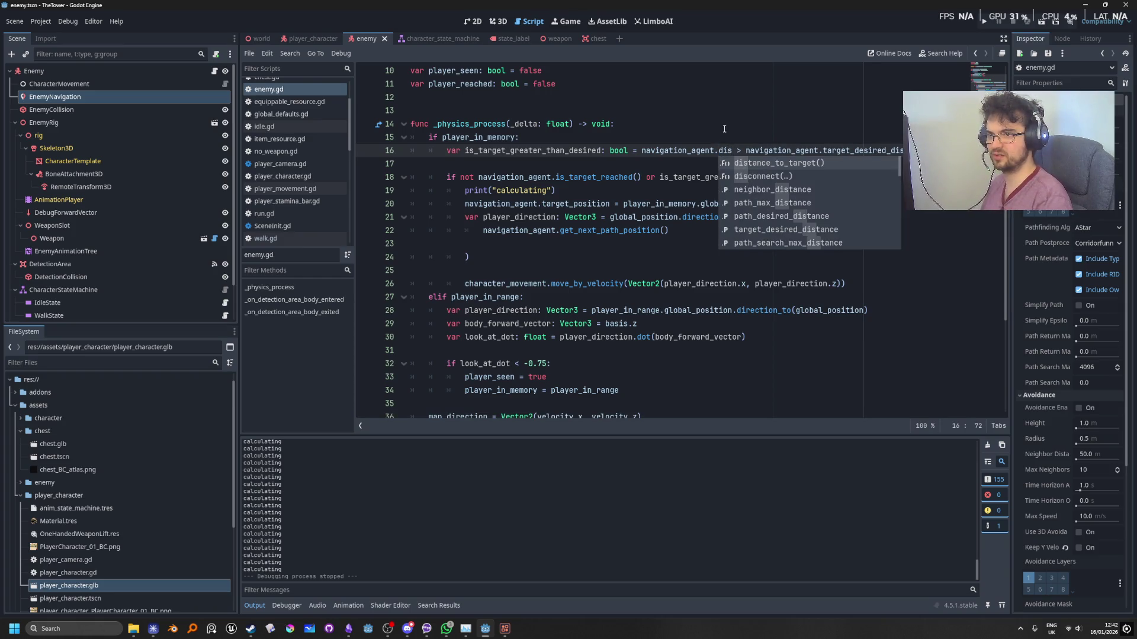
type("tance")
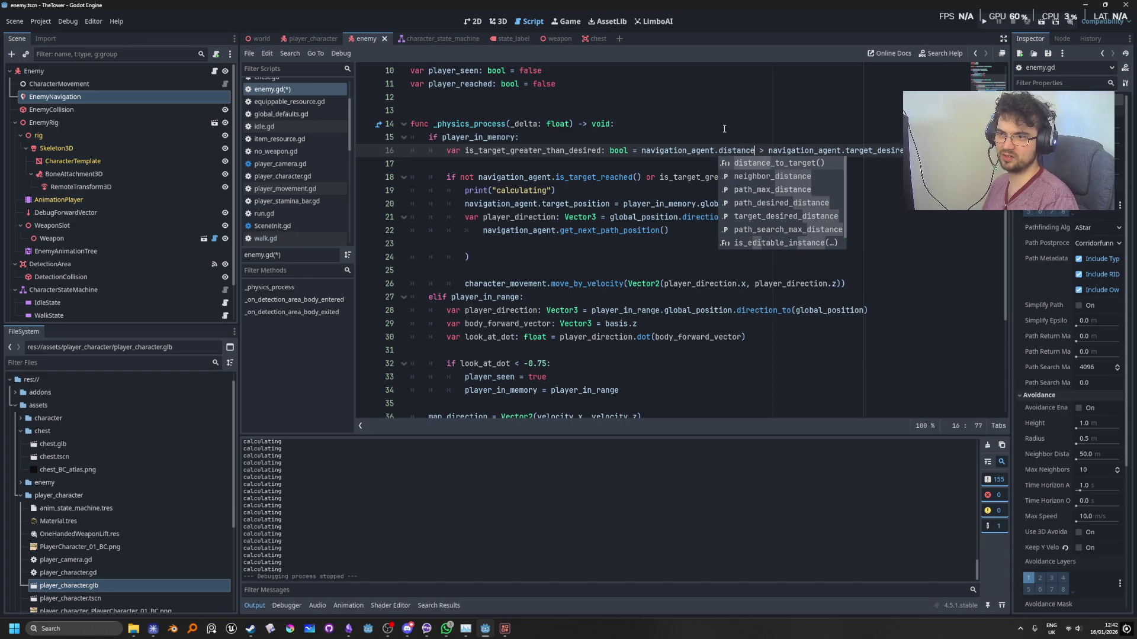
key("BackSpace")
key("BackSpace")
key("BackSpace")
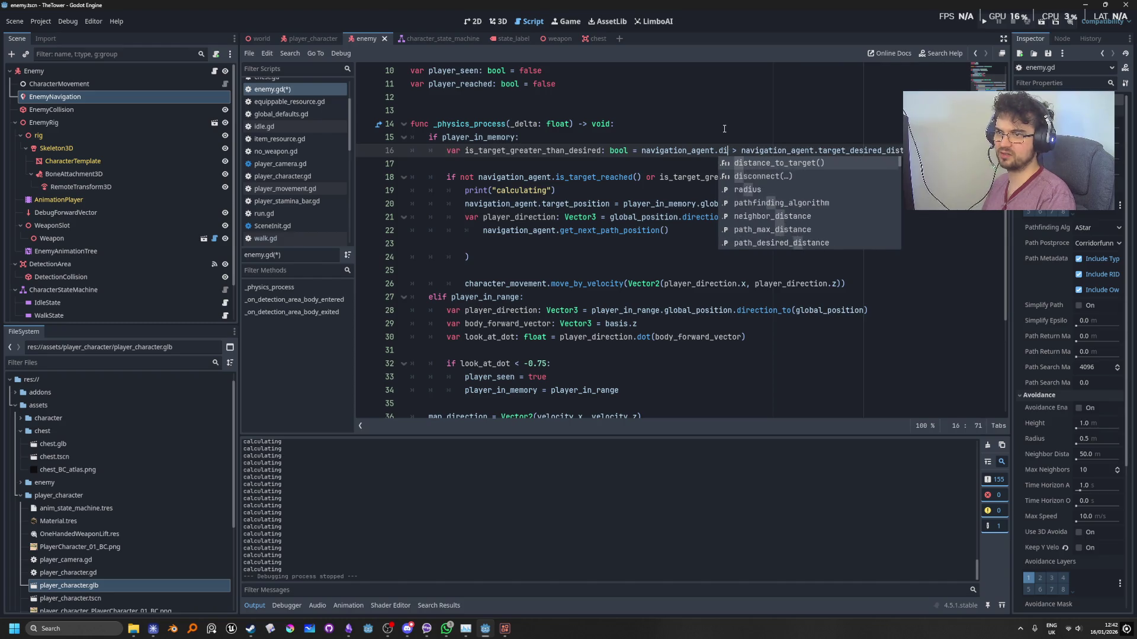
key("BackSpace")
key("BackSpace")
key("BackSpace")
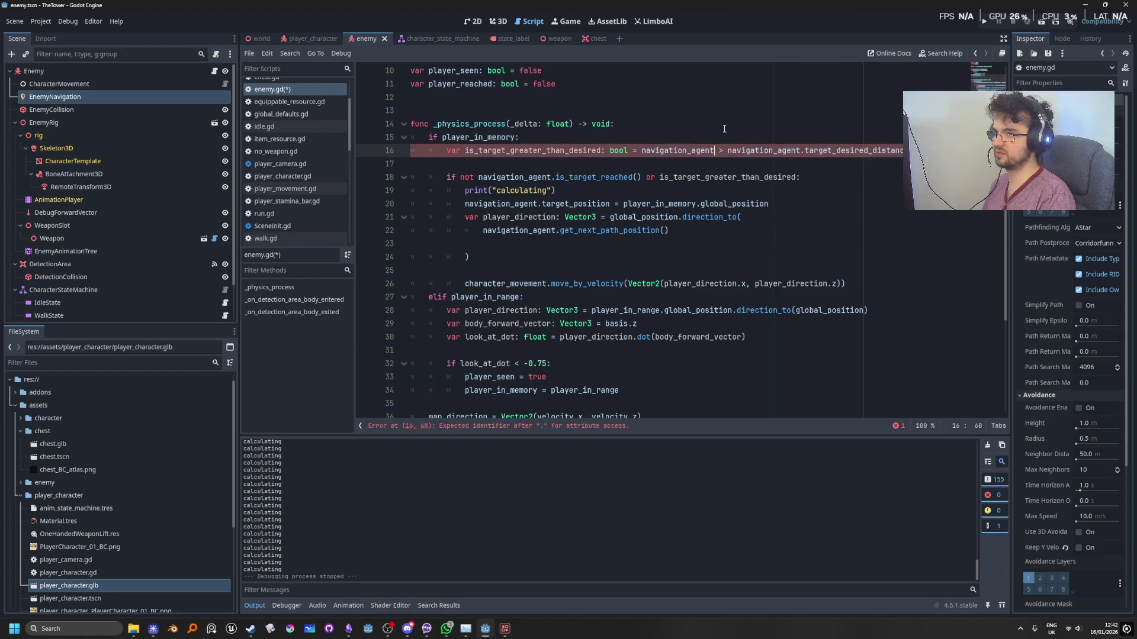
type("distance_")
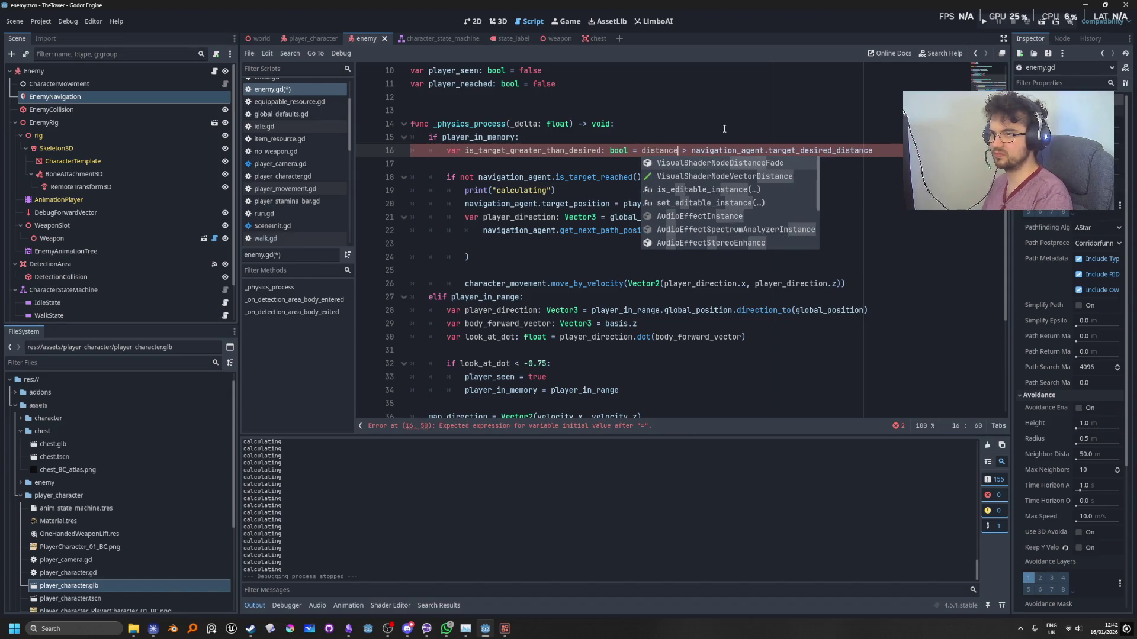
key("BackSpace")
key("BackSpace")
key("BackSpace")
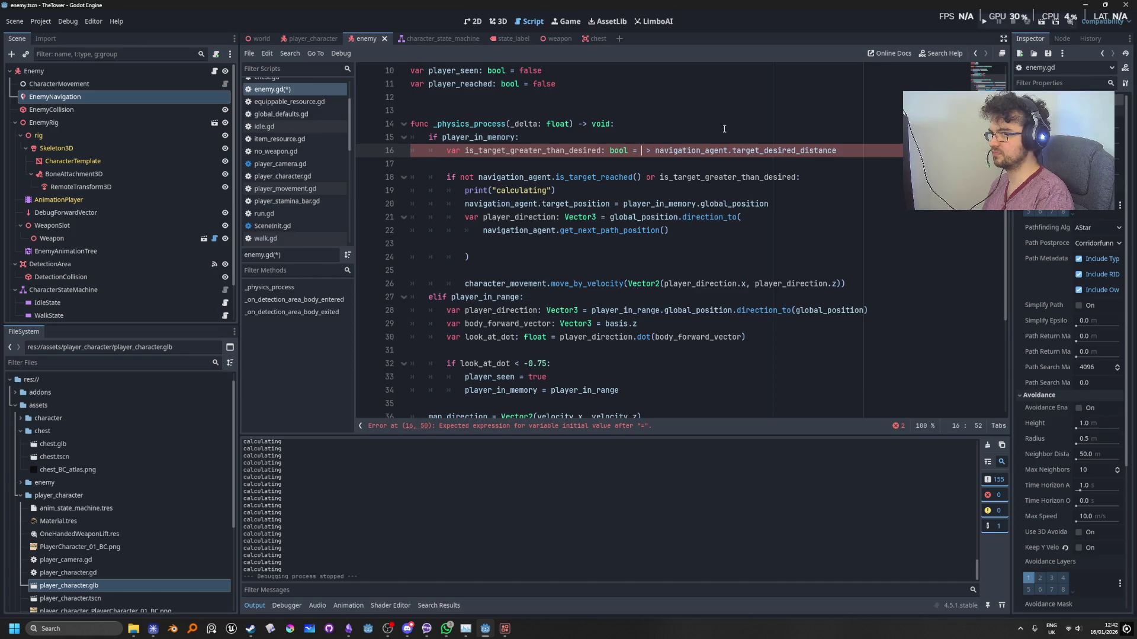
Insert player_in_memory via autocomplete and look up distance methods in Search Help.
type("pla")
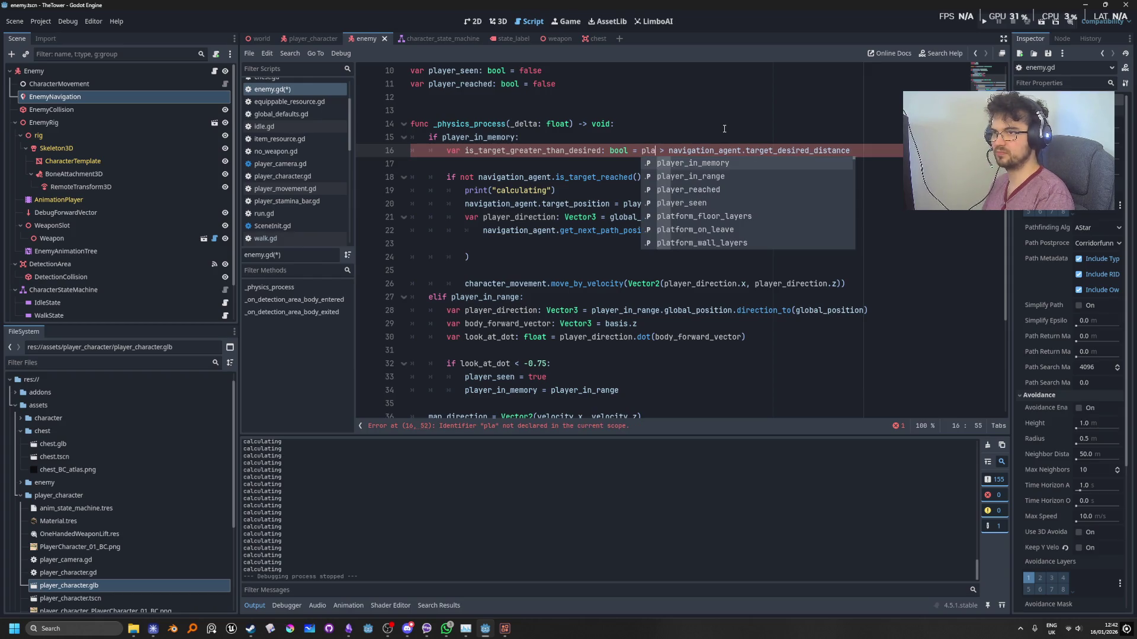
key("Return")
type(".dis")
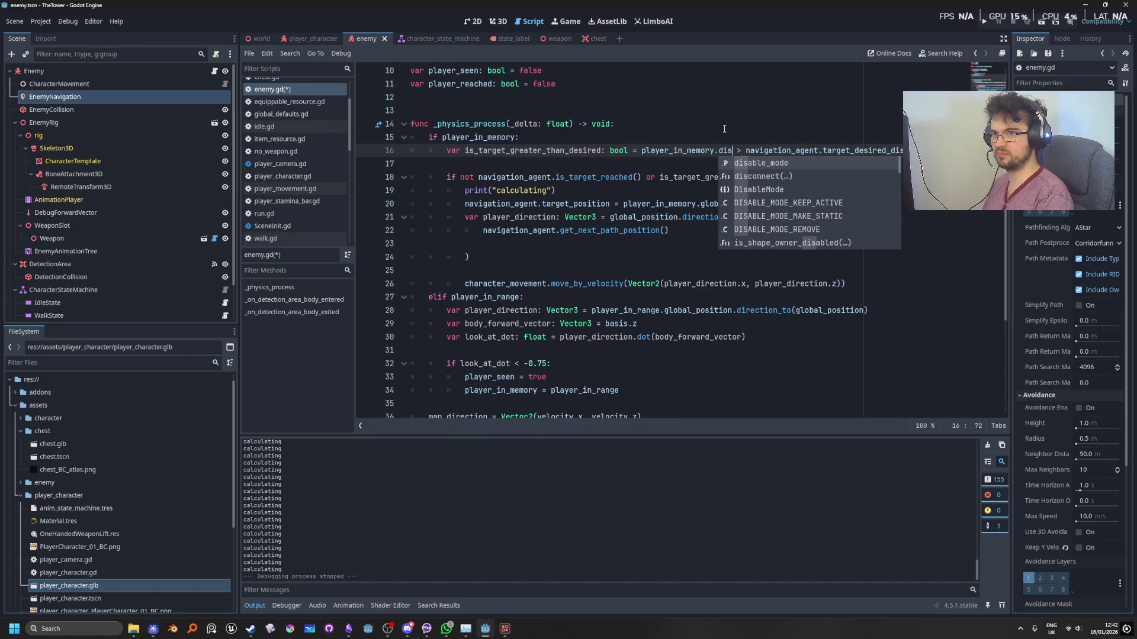
key("BackSpace")
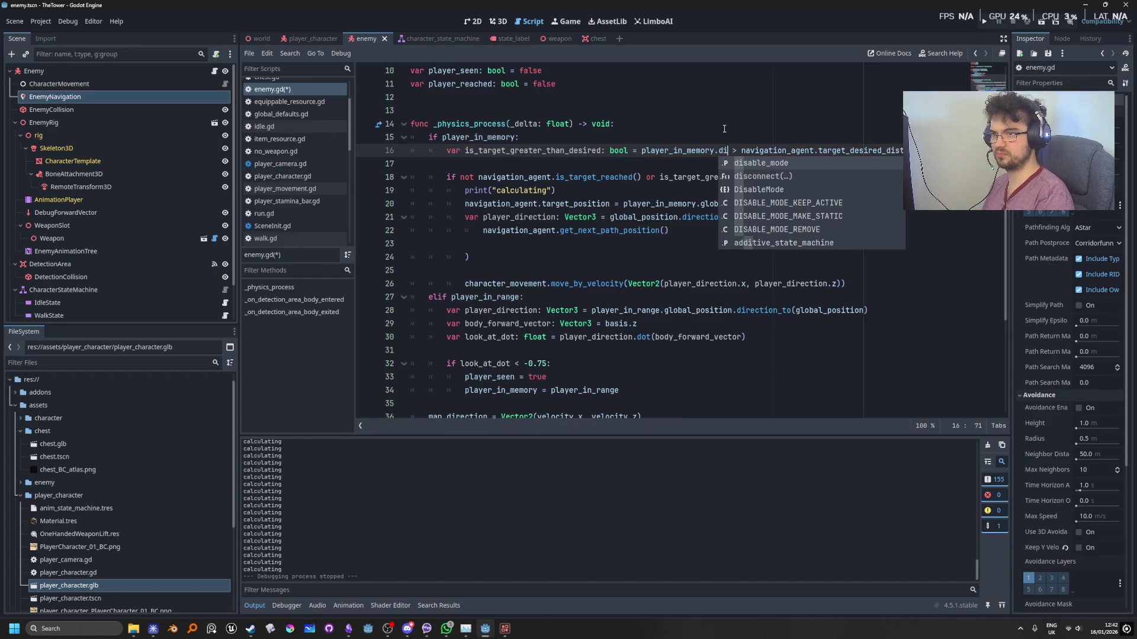
key("BackSpace")
key("BackSpace")
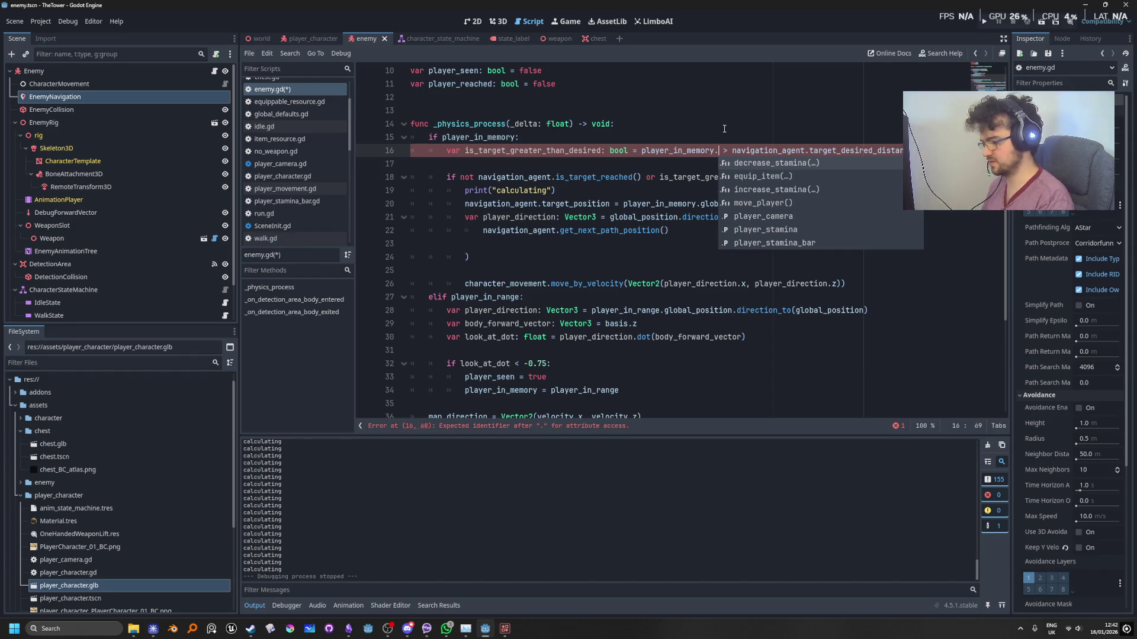
key("F1")
Look up distance_to in Help, then write global_position.distance_to into line 16.
type("dista")
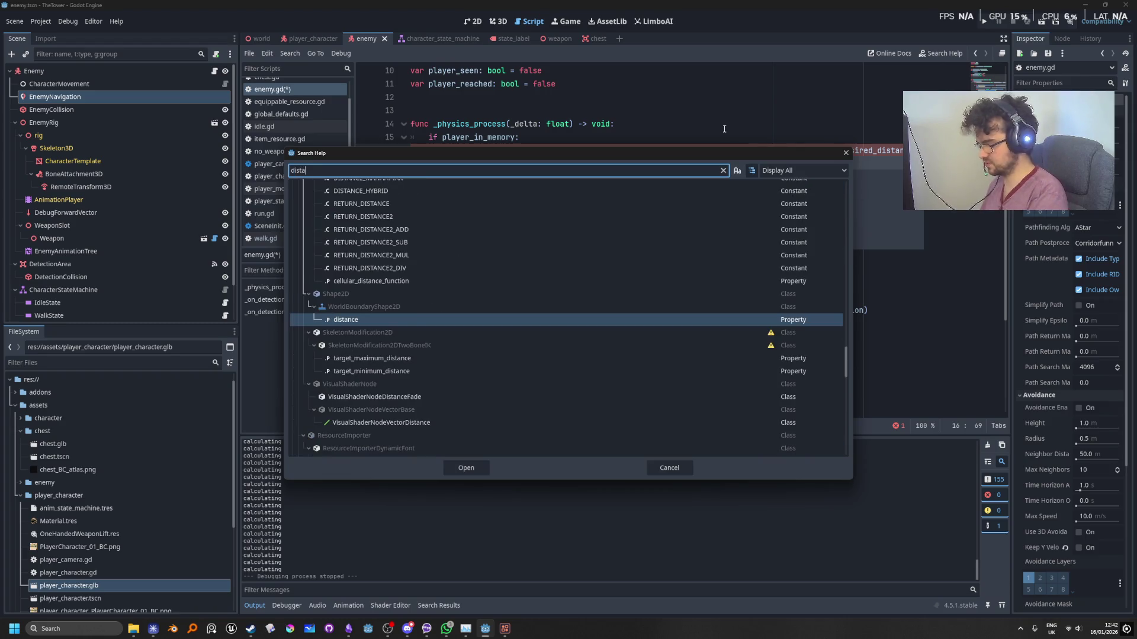
type("nce")
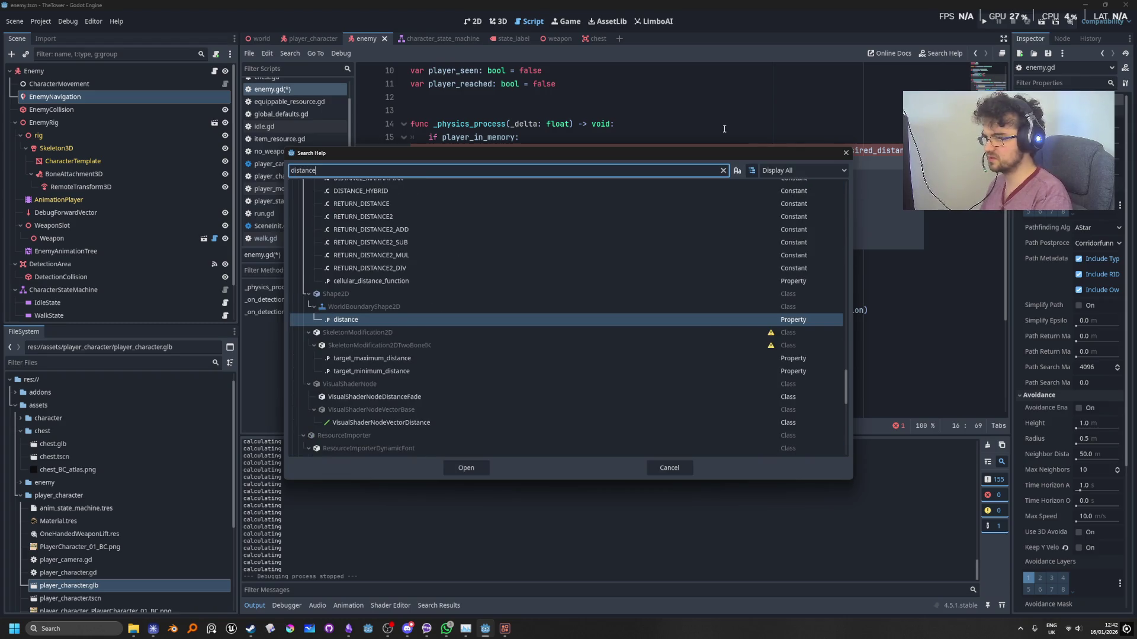
type("_to")
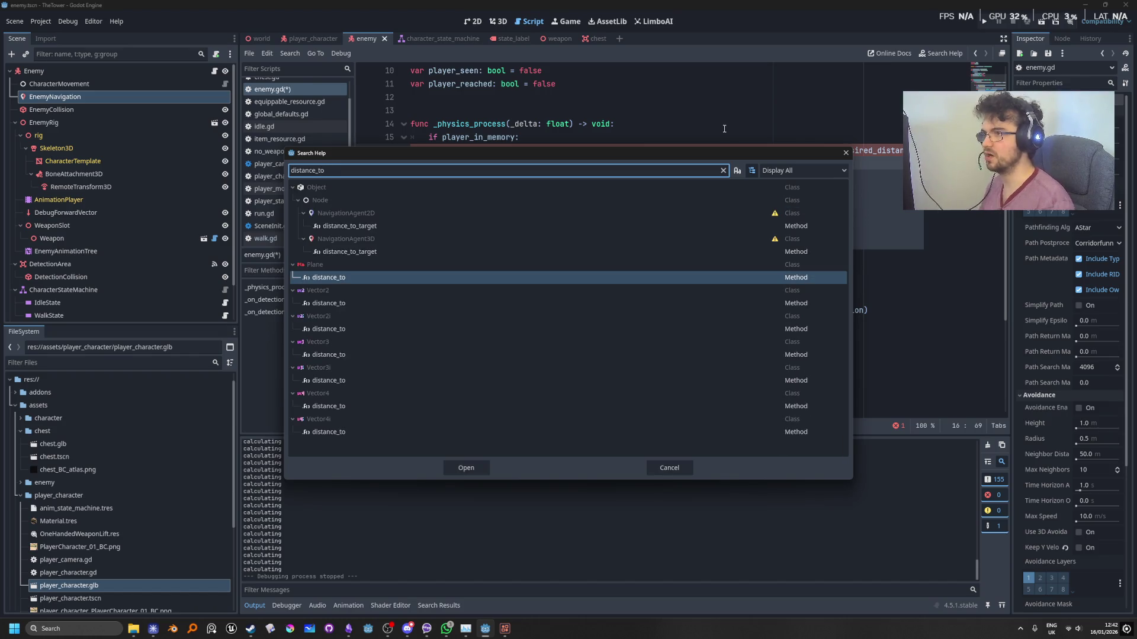
left_click(847, 154)
key("Left")
key("Left")
key("Left")
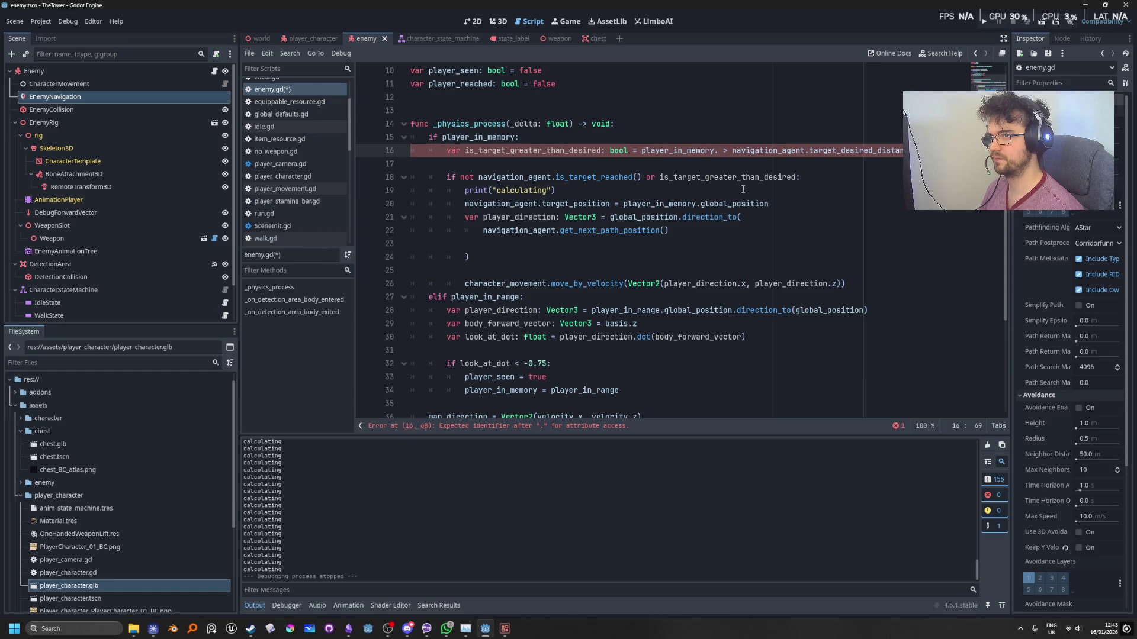
type("glo")
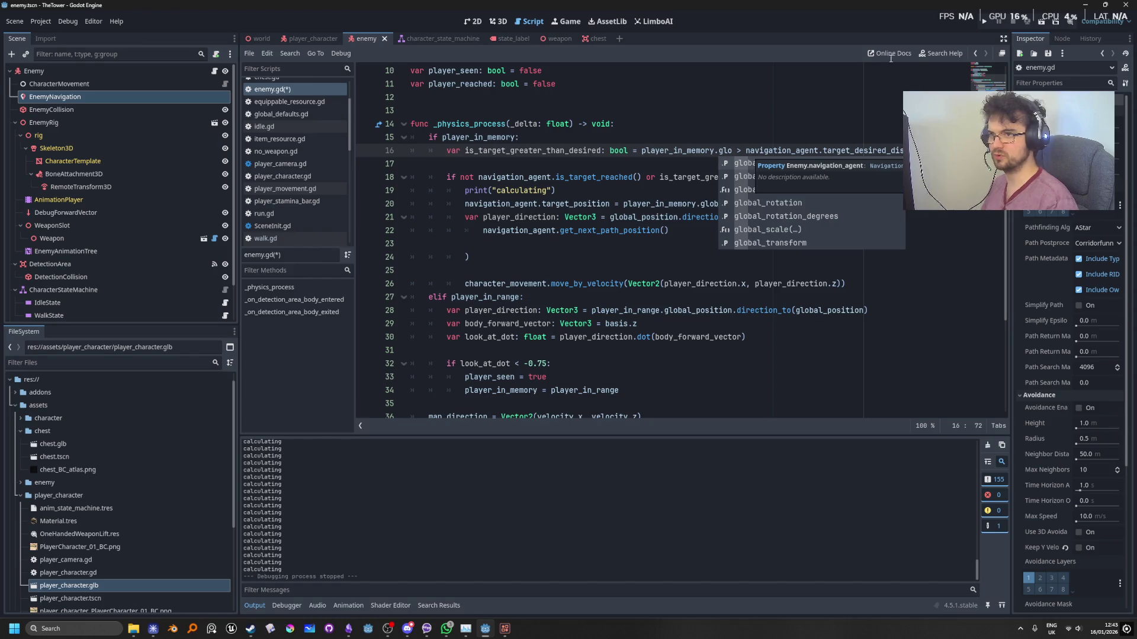
key("Down")
key("Return")
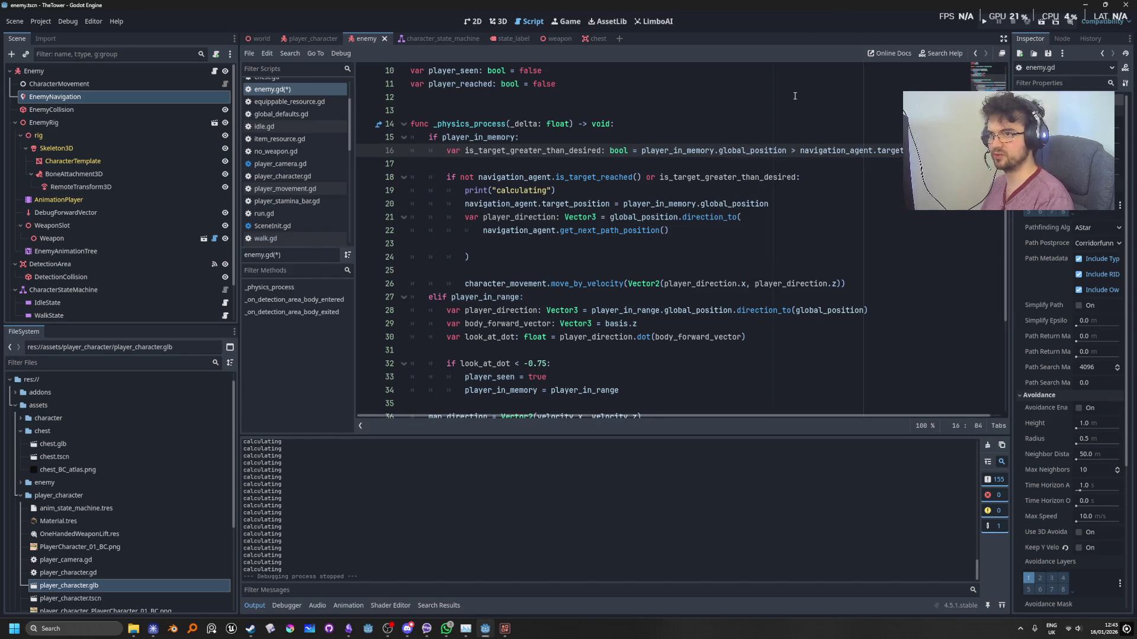
type(".dis")
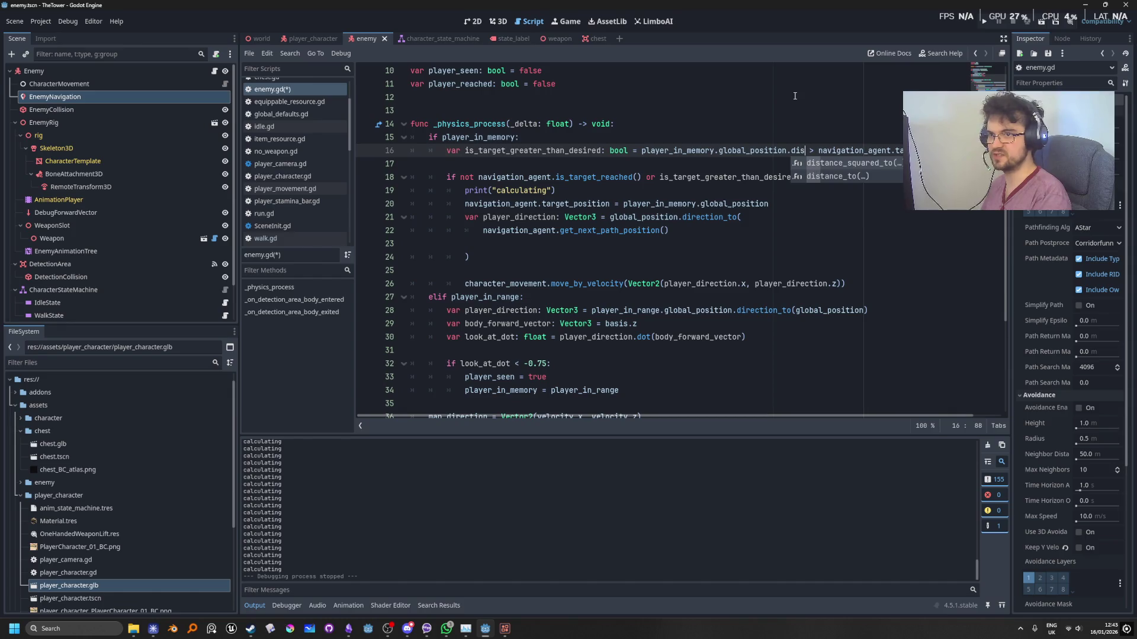
key("Down")
key("Return")
Pass global_position as the distance_to argument and open a new line under the player_in_memory branch.
type("glo")
key("Down")
key("Return")
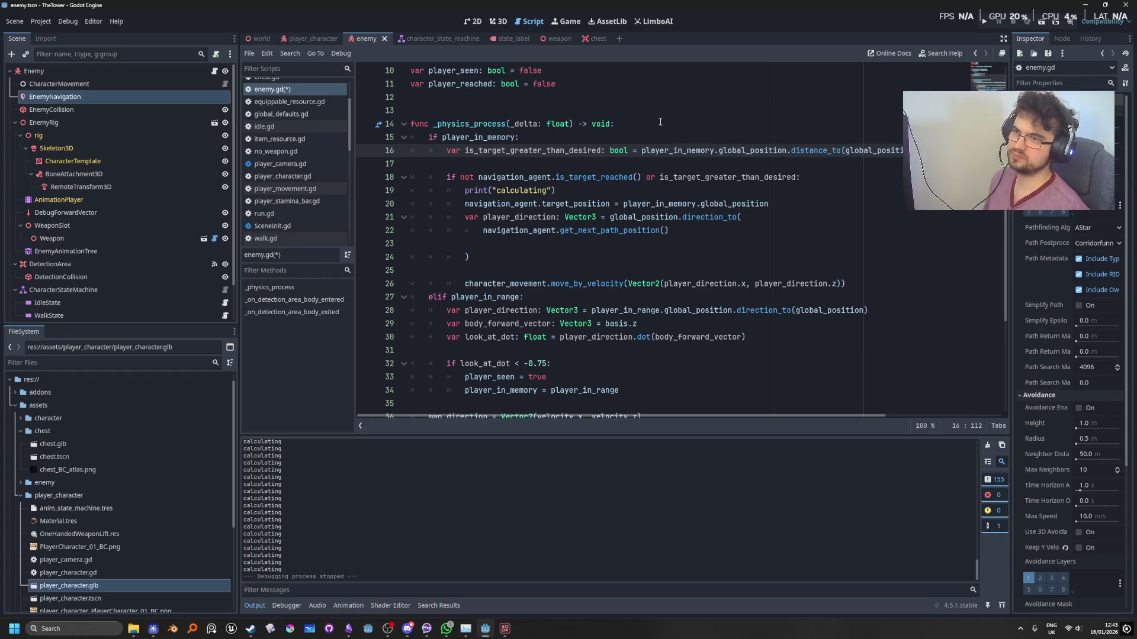
left_click(604, 137)
key("Return")
type("var distance_to_character:")
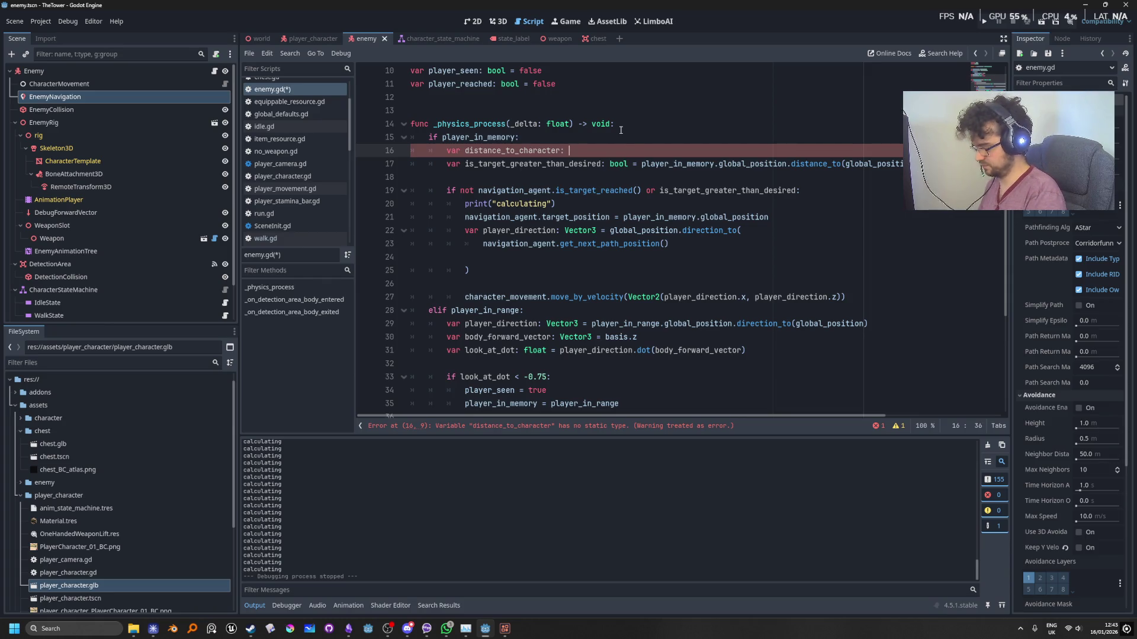
Type distance_to_character as Vector3 and move line 17's distance expression into its assignment.
type("Vect")
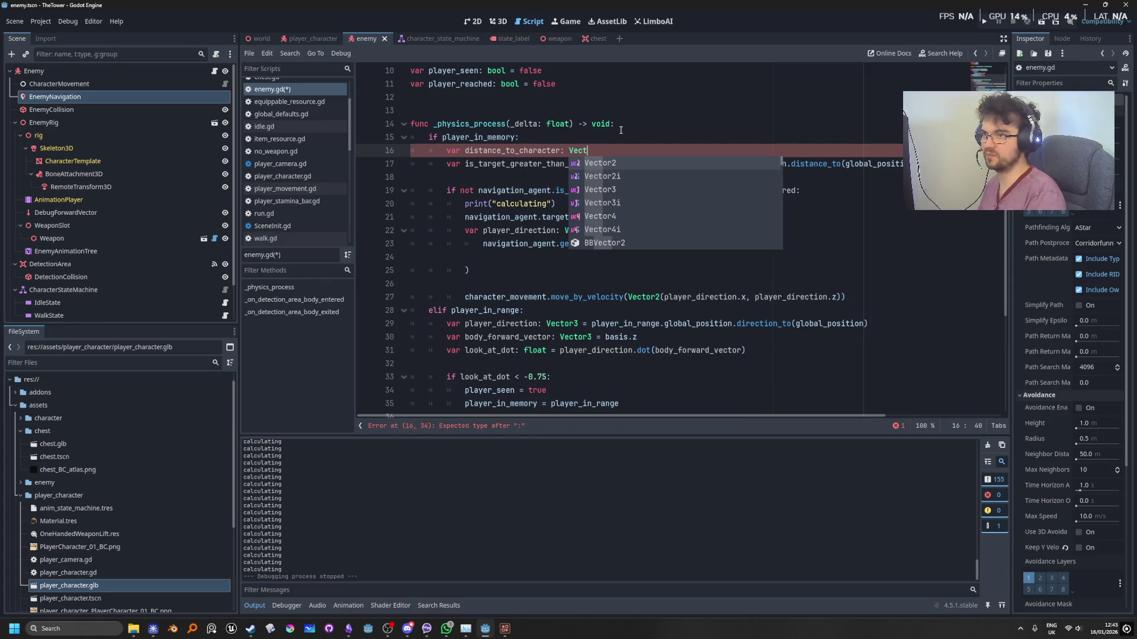
key("Down")
key("Down")
key("Return")
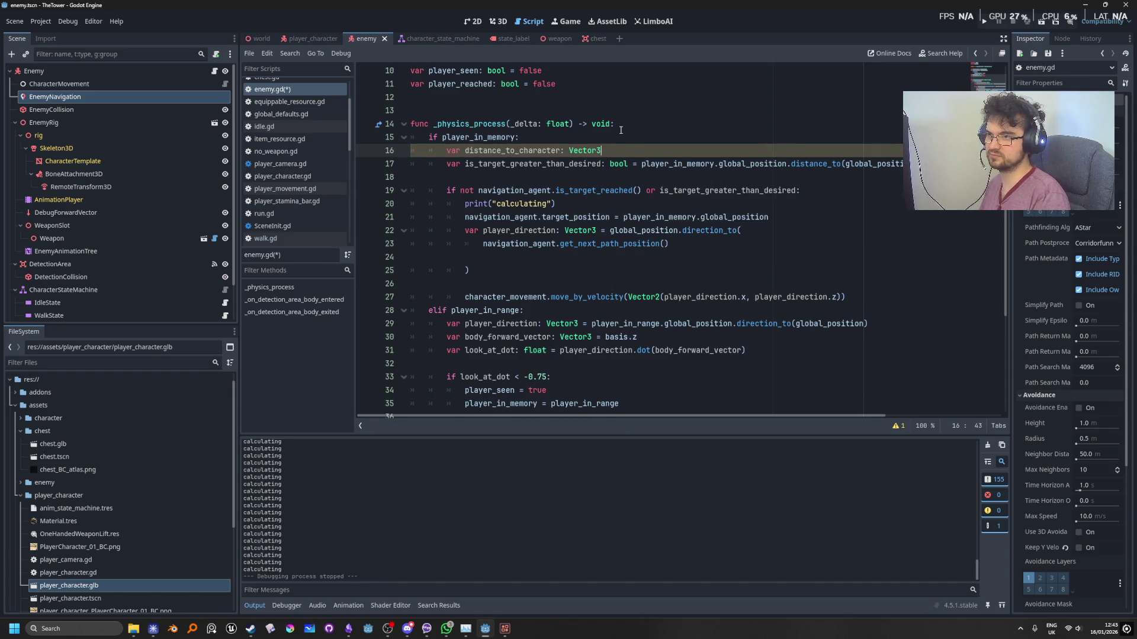
key("Escape")
key("Up")
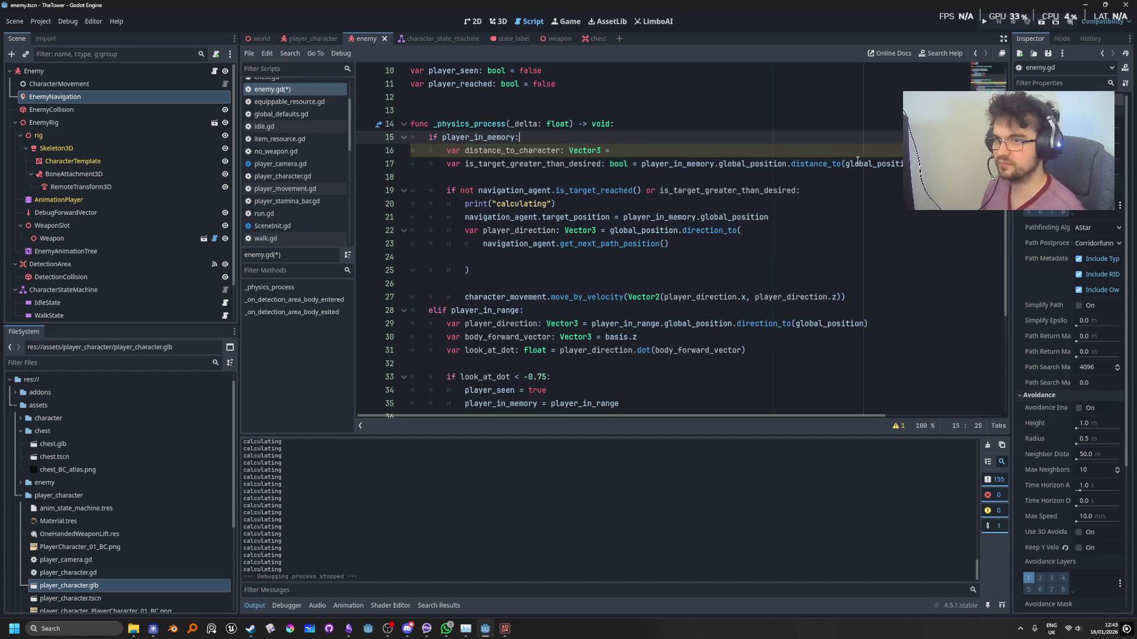
left_click_drag(882, 164, 641, 167)
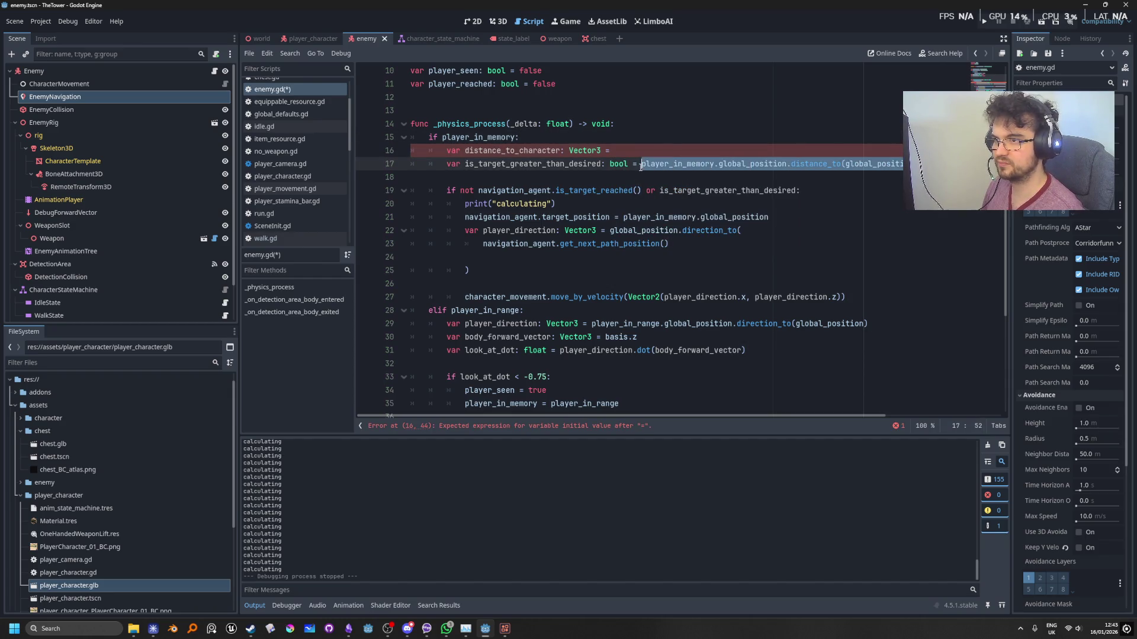
key("ctrl+x")
left_click(637, 153)
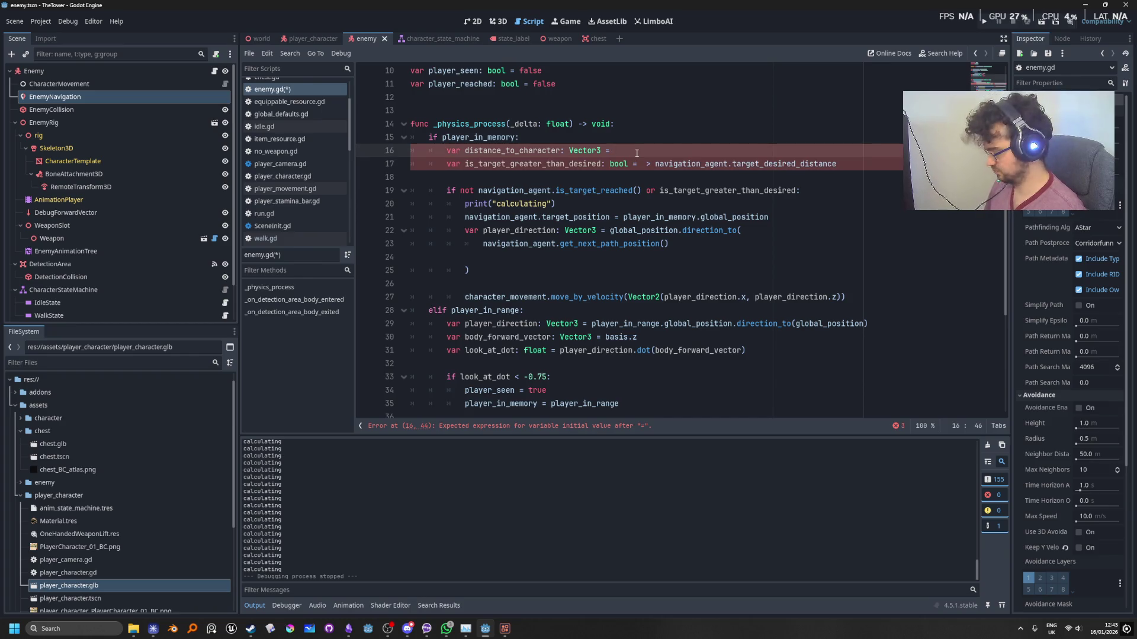
key("ctrl+v")
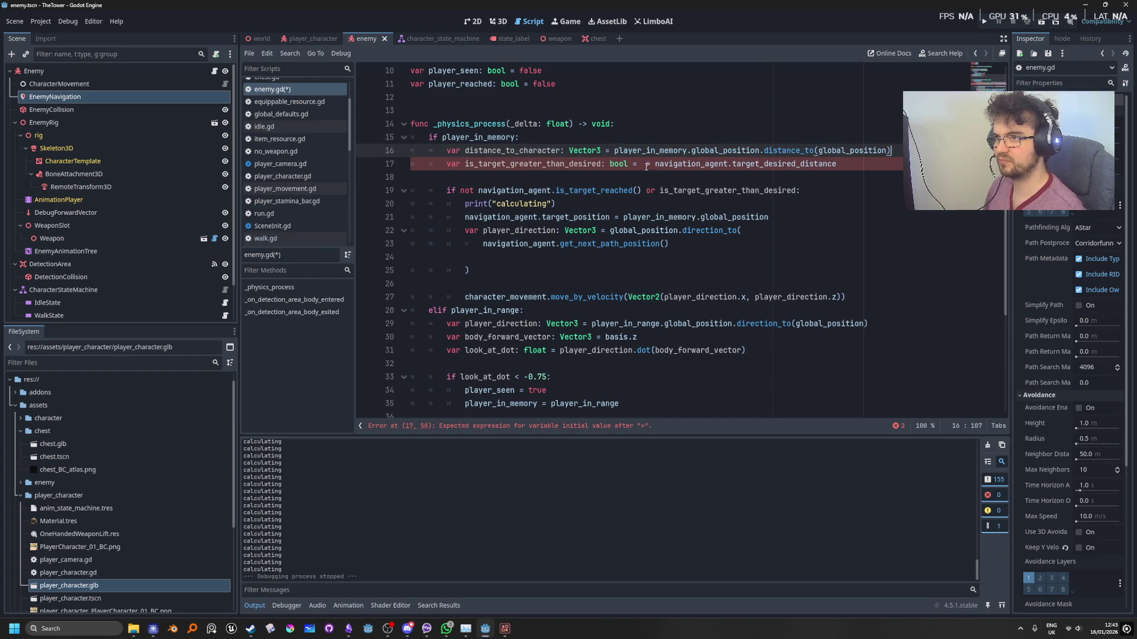
Compare distance_to_character against target_desired_distance, retype it as float, and run the game.
left_click(642, 165)
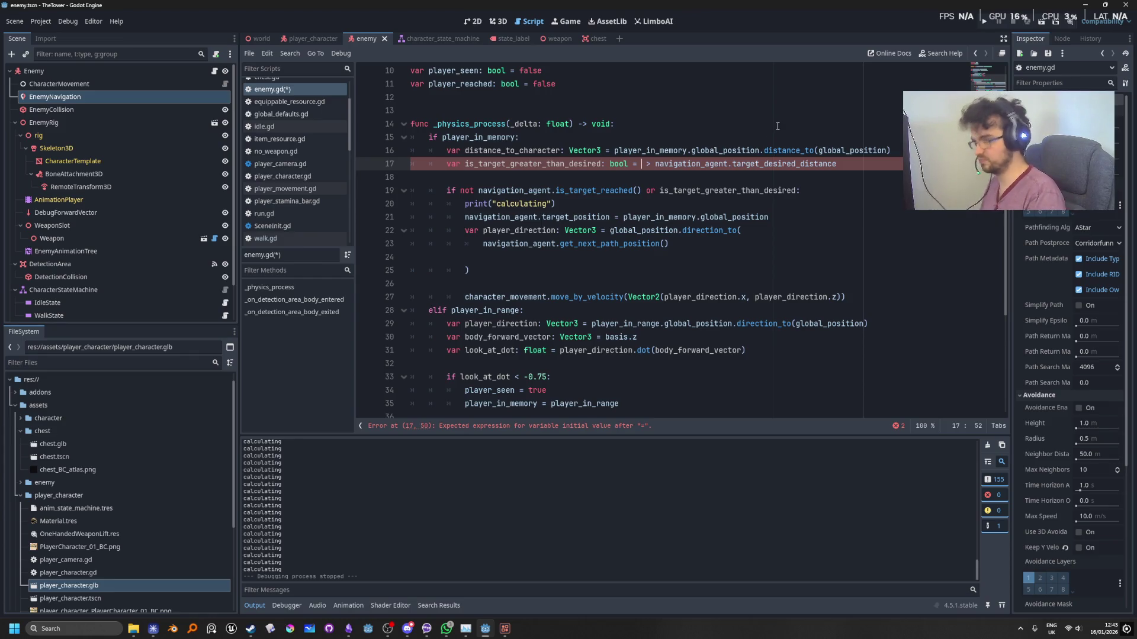
type("d")
key("Return")
key("Down")
key("Down")
key("Down")
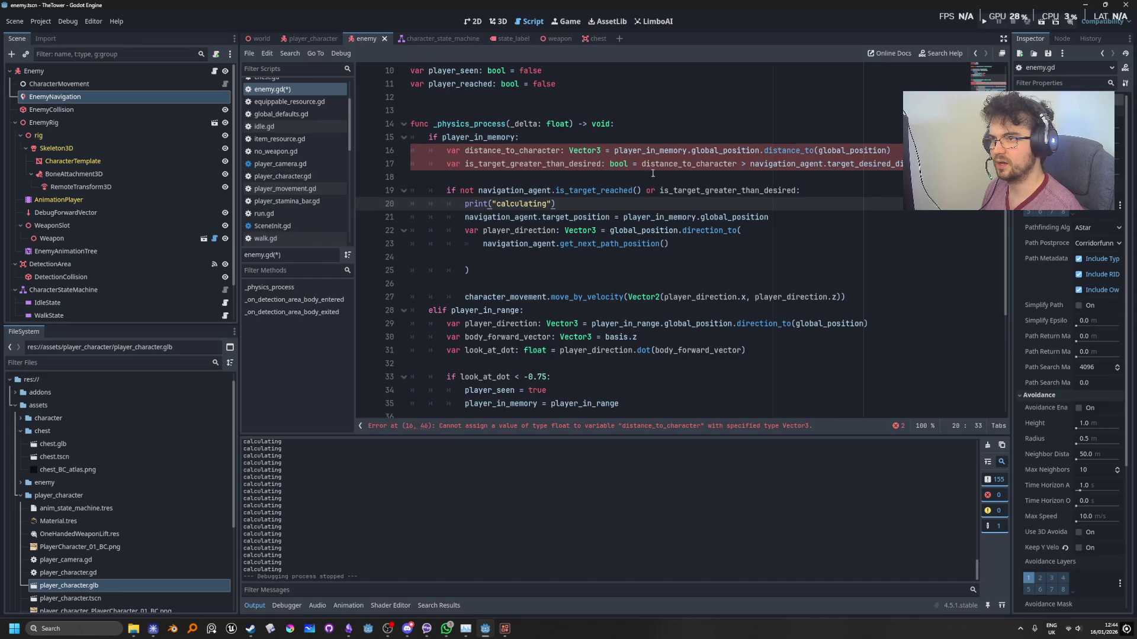
double_click(675, 164)
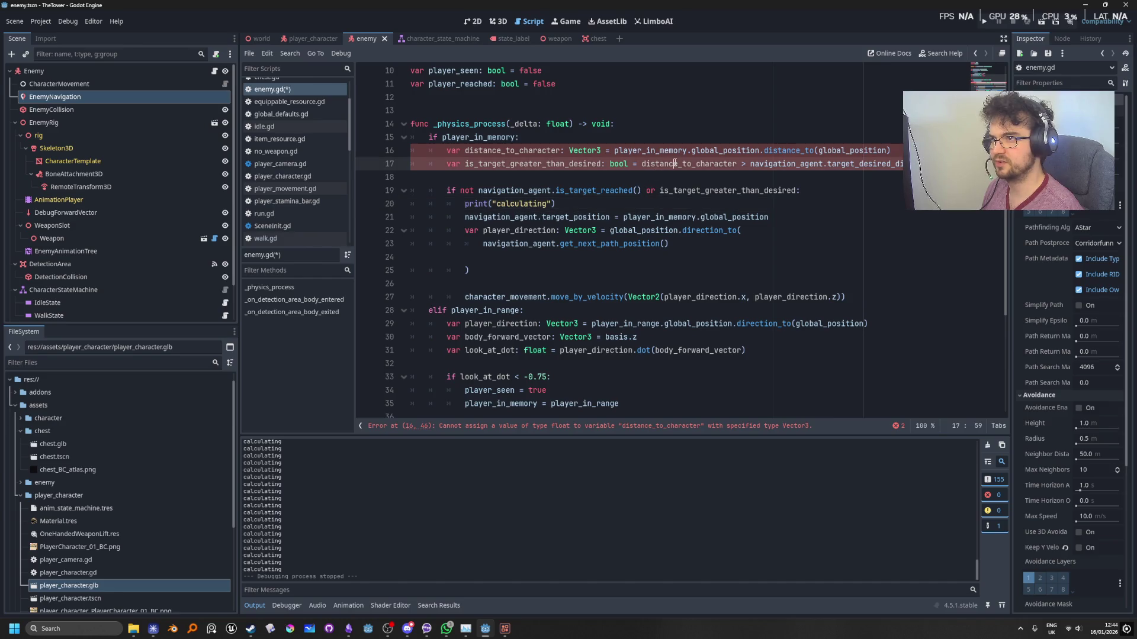
double_click(573, 152)
type("float")
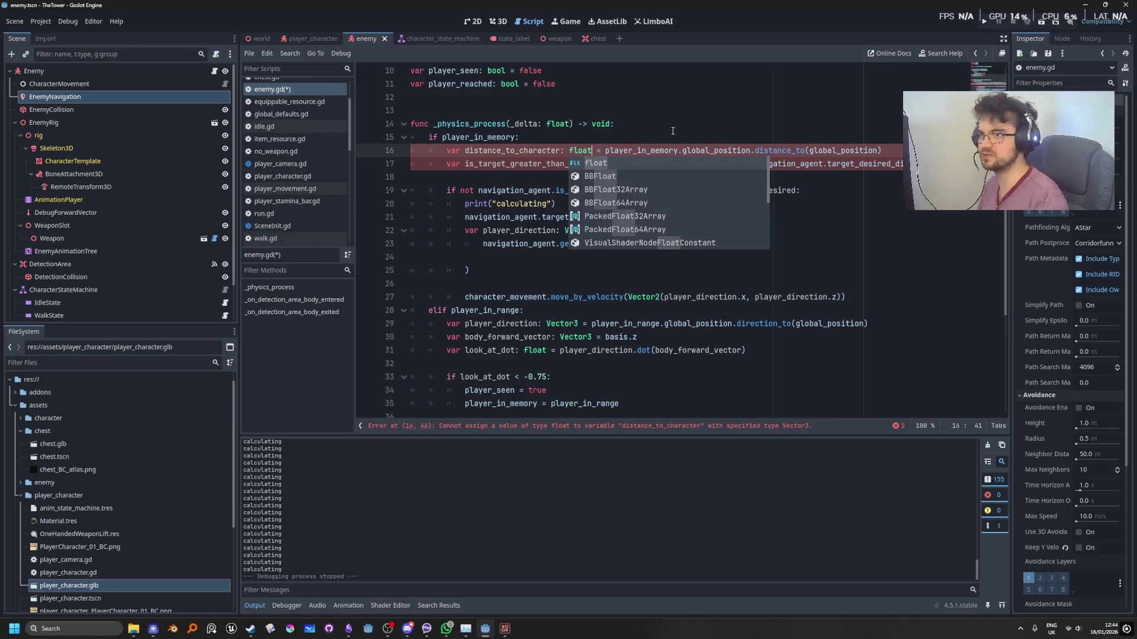
left_click(675, 110)
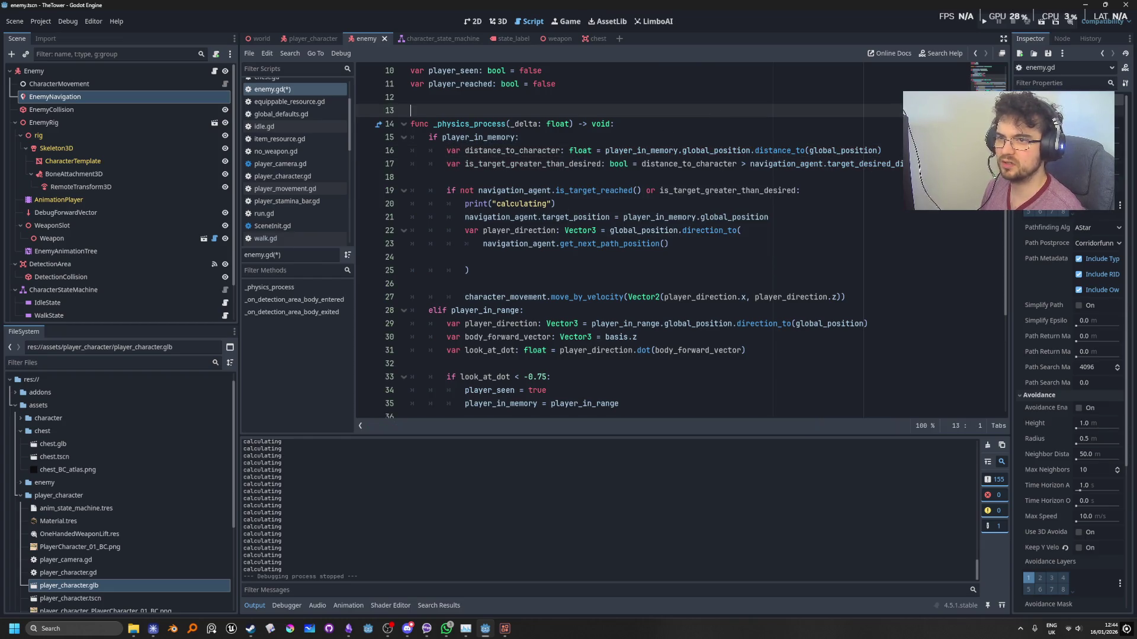
left_click(990, 23)
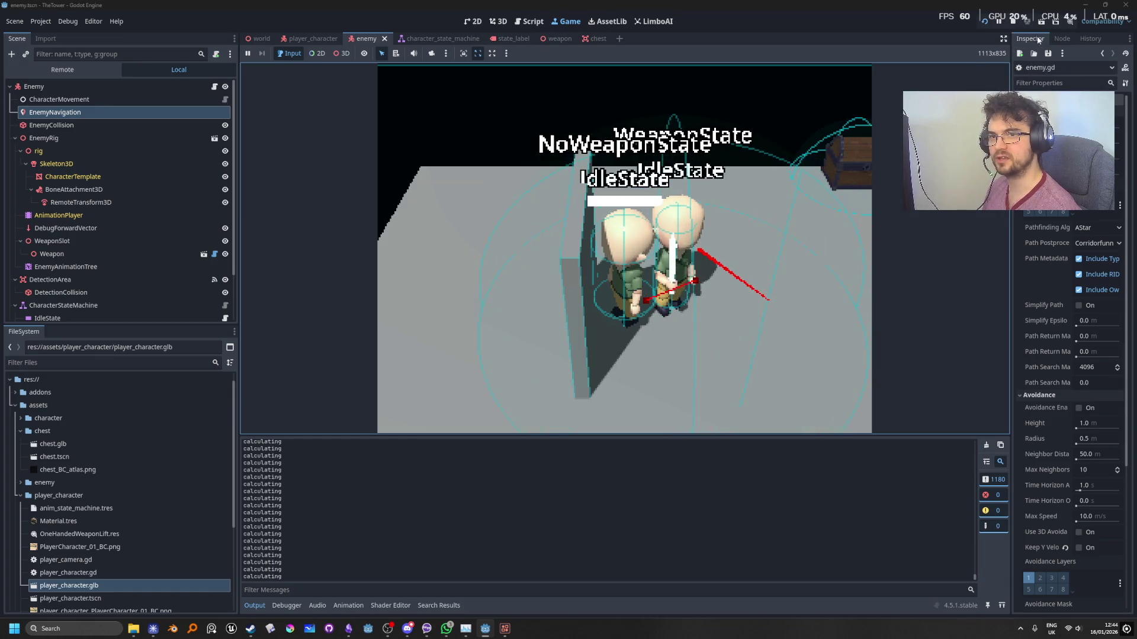
Stop the test run after watching the enemy chase the player.
left_click(1020, 23)
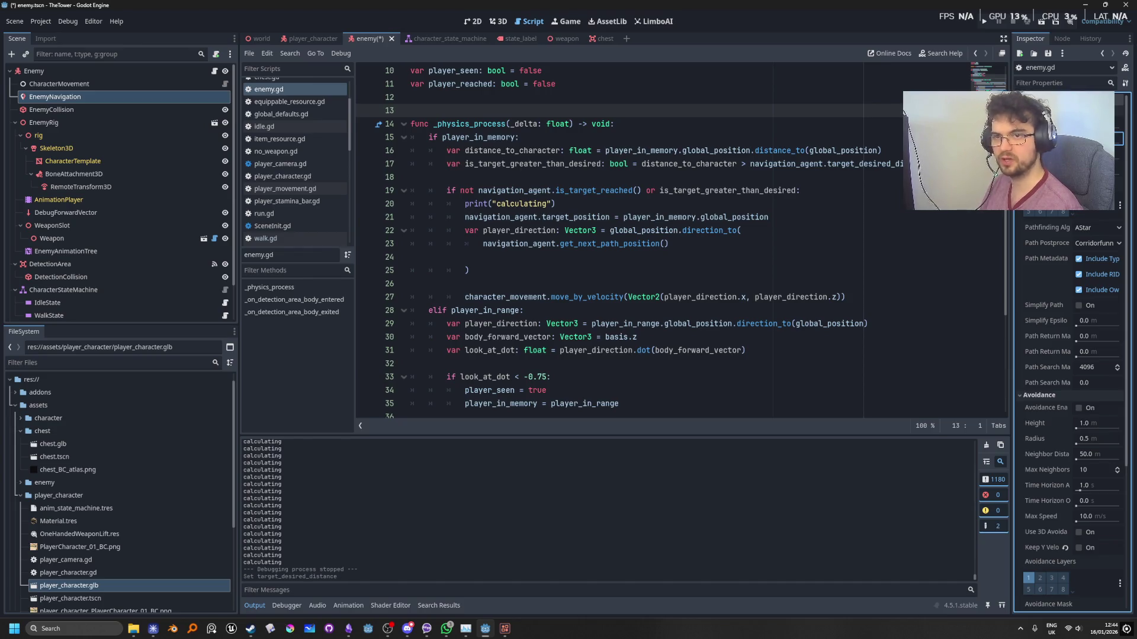
Adjust EnemyNavigation's Target Desired Distance and retest the chase twice, moving the player.
key("ctrl+z")
left_click(993, 23)
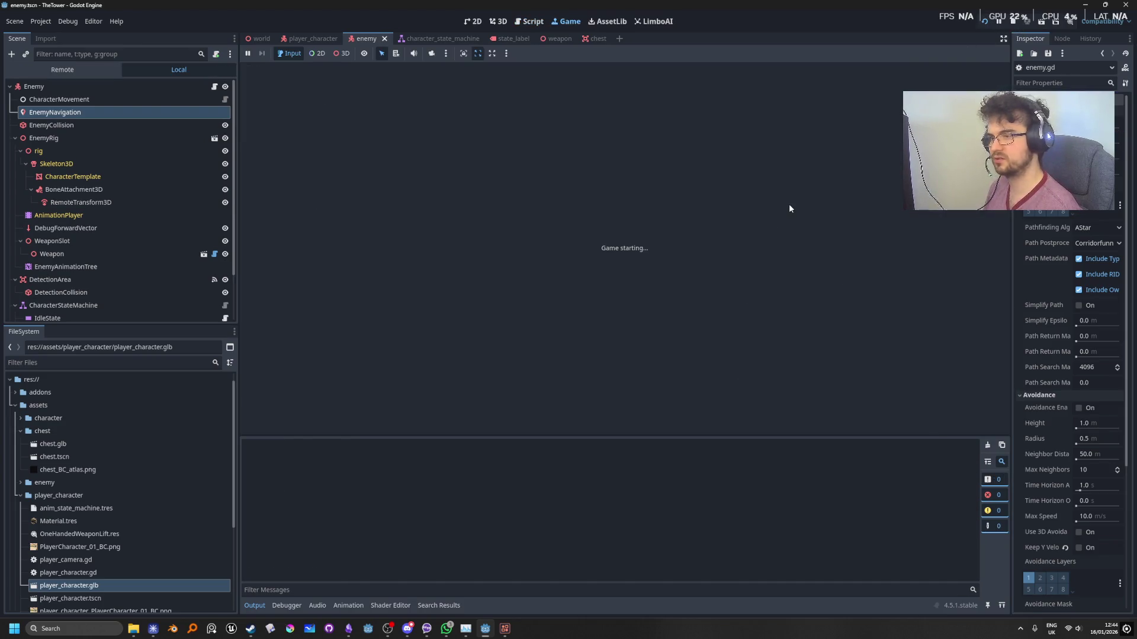
key("w")
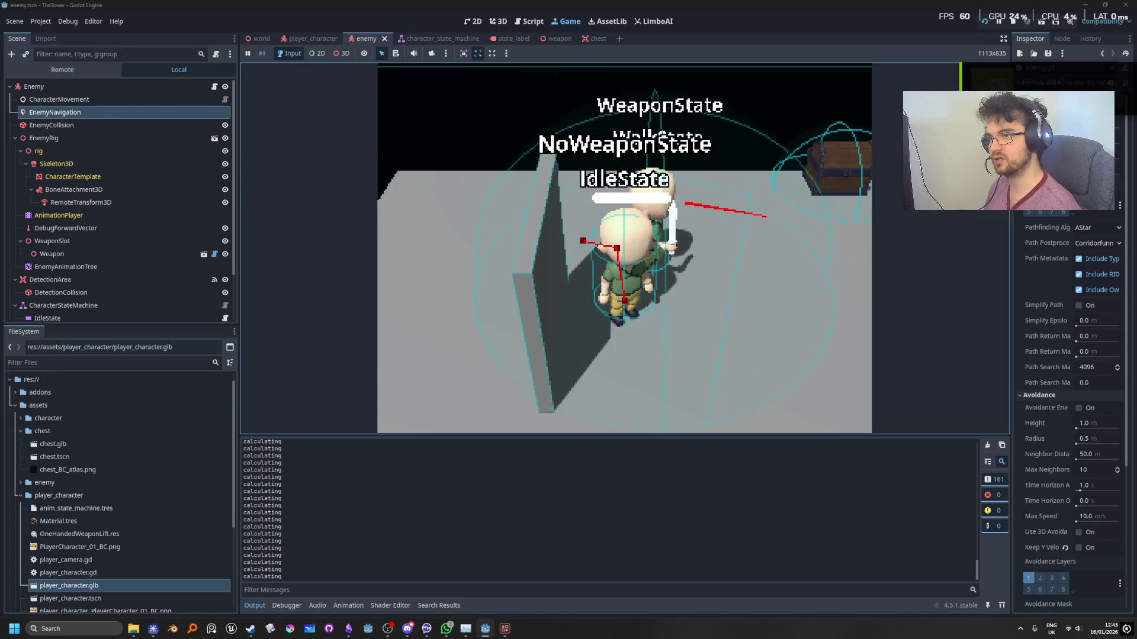
key("F8")
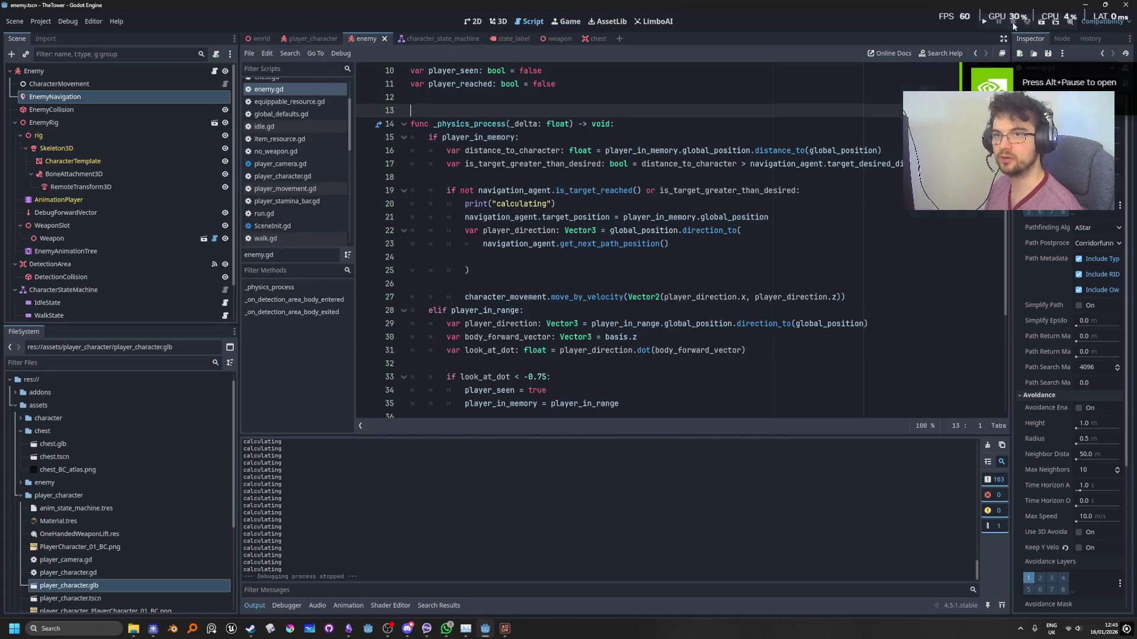
left_click(1117, 138)
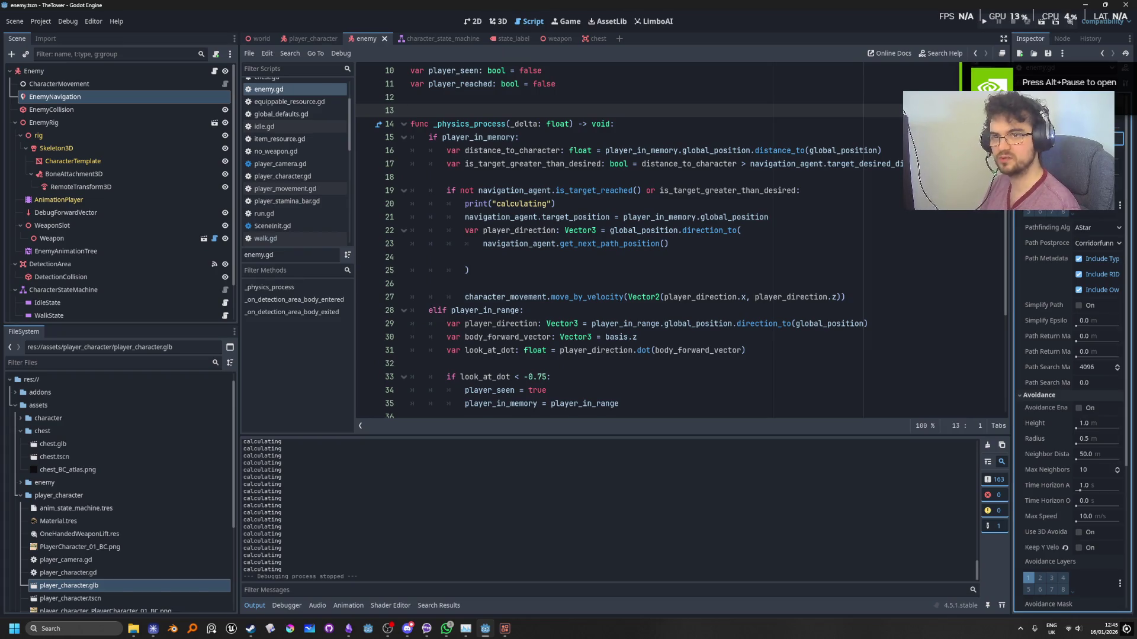
key("Return")
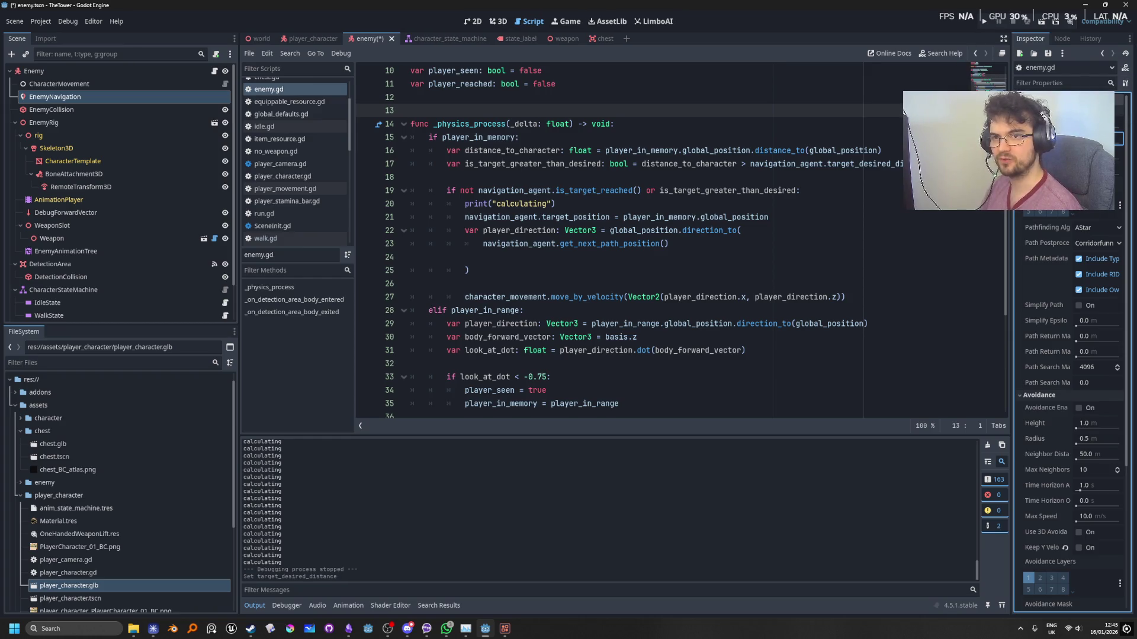
key("Return")
left_click(987, 24)
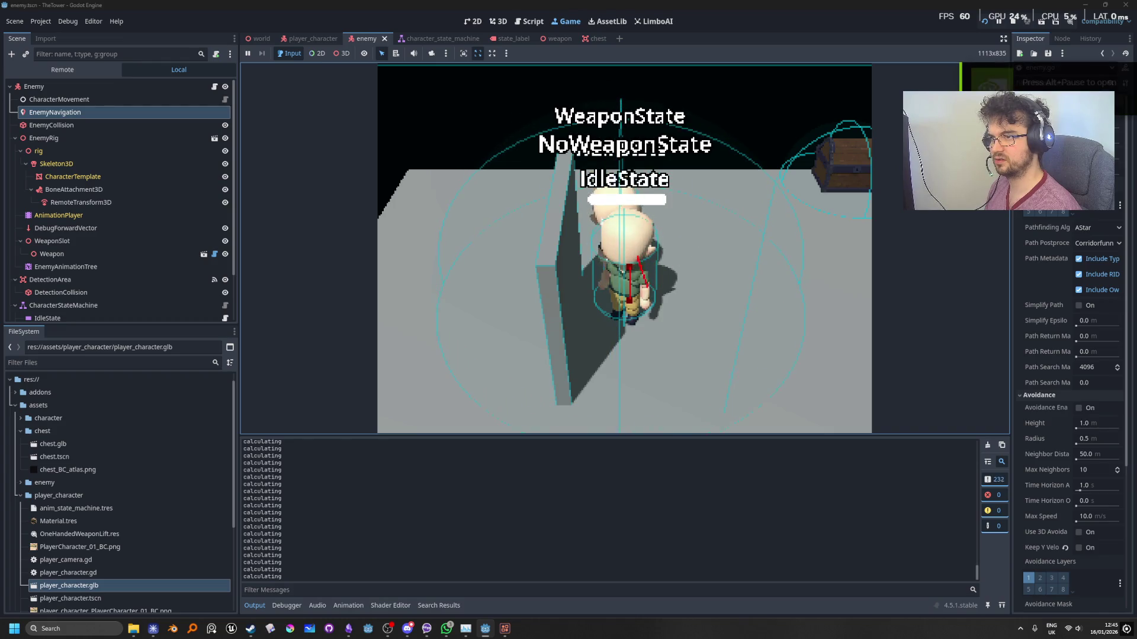
left_click(1013, 21)
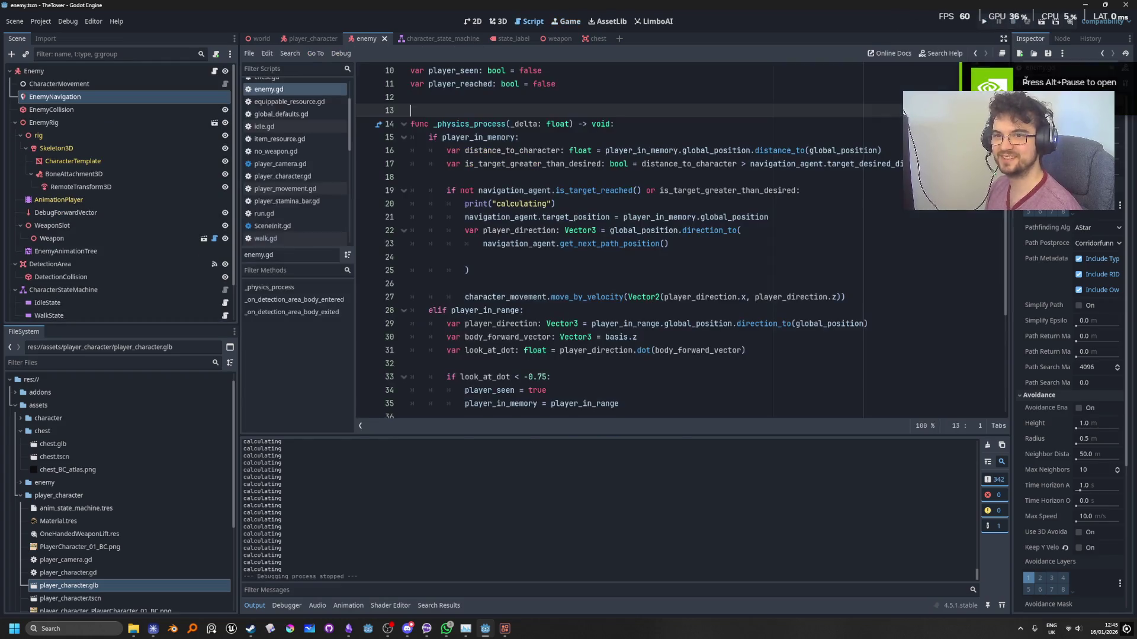
Apply further Target Desired Distance values and relaunch the game for another test.
key("ctrl+z")
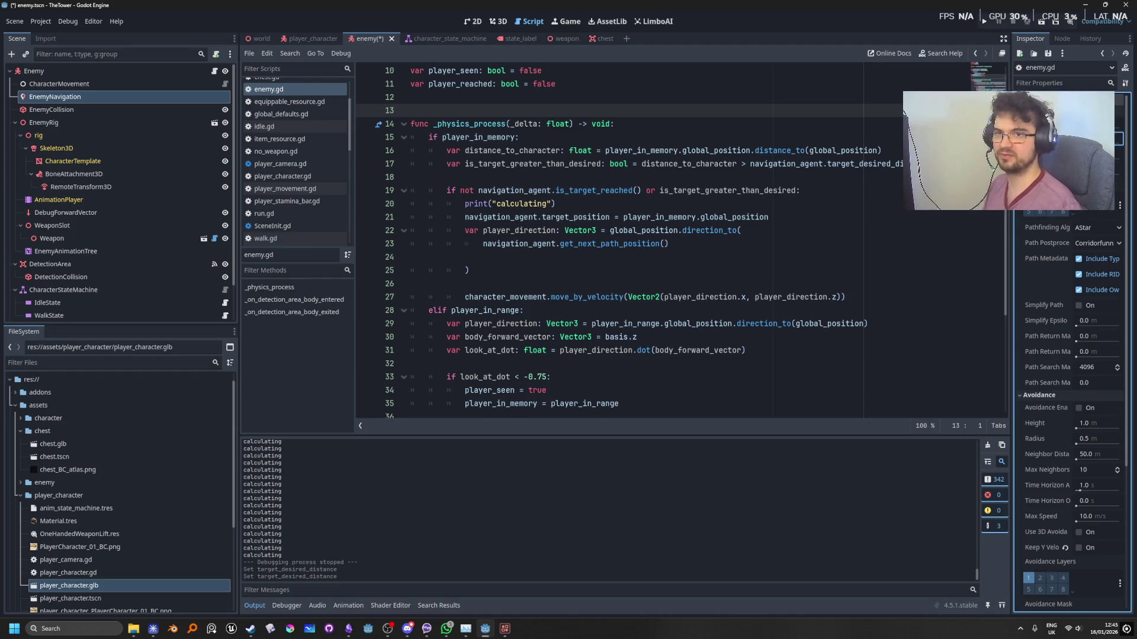
left_click(985, 22)
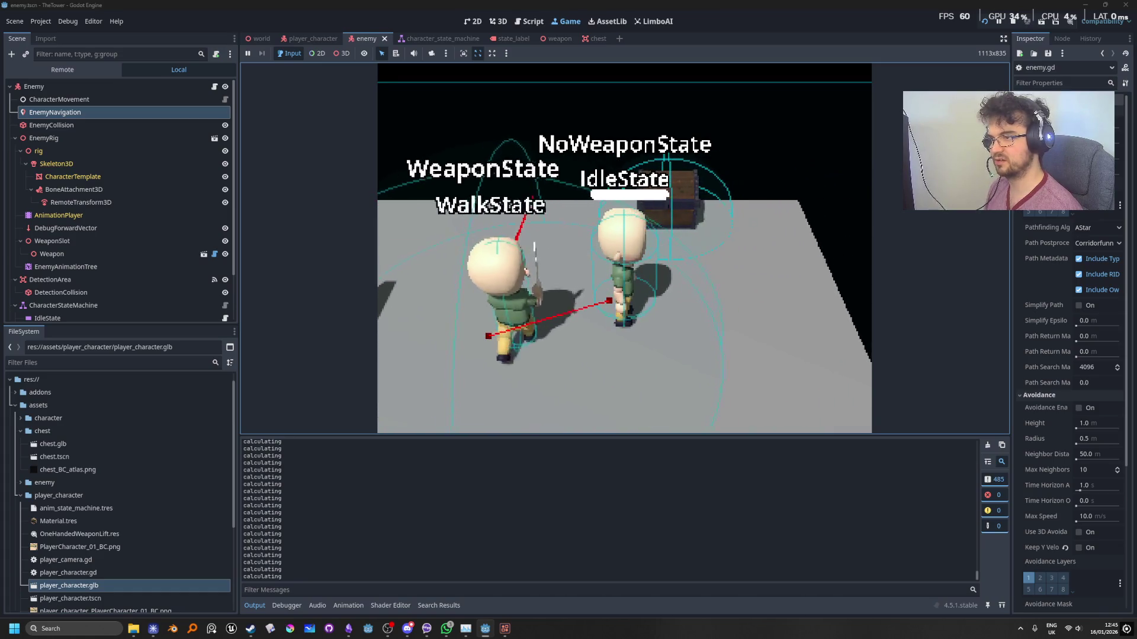
left_click(1012, 21)
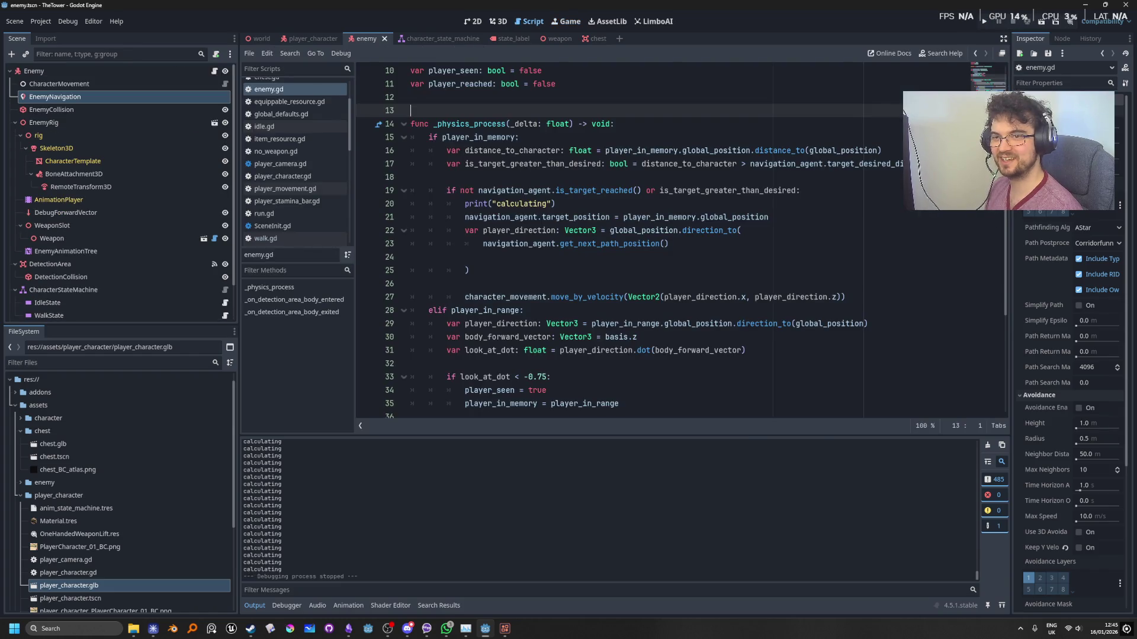
key("Return")
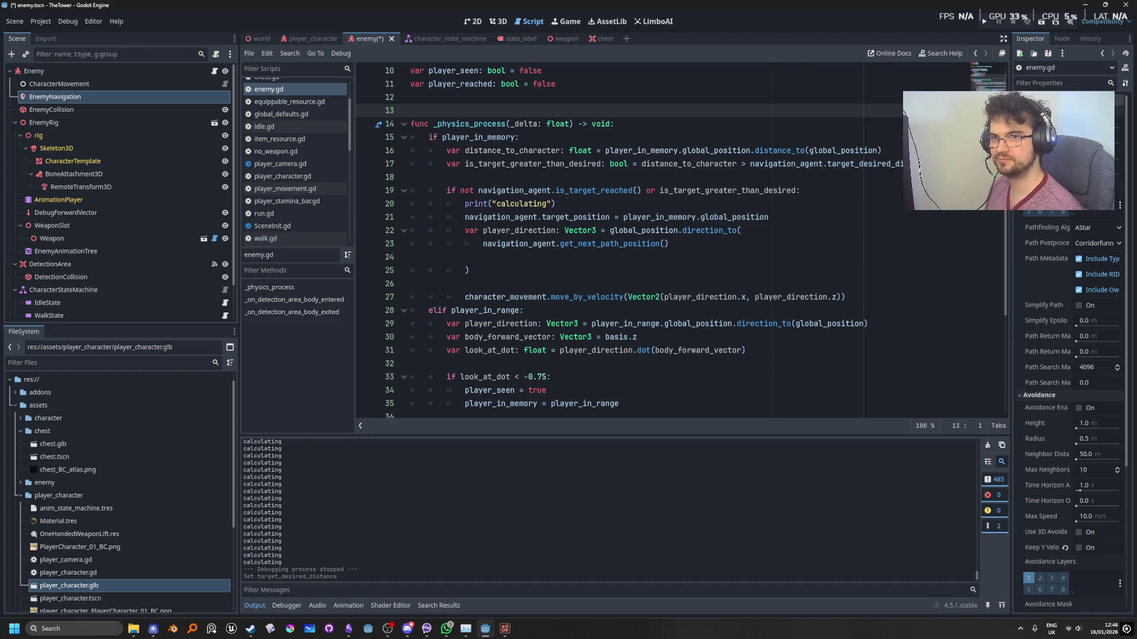
left_click(985, 22)
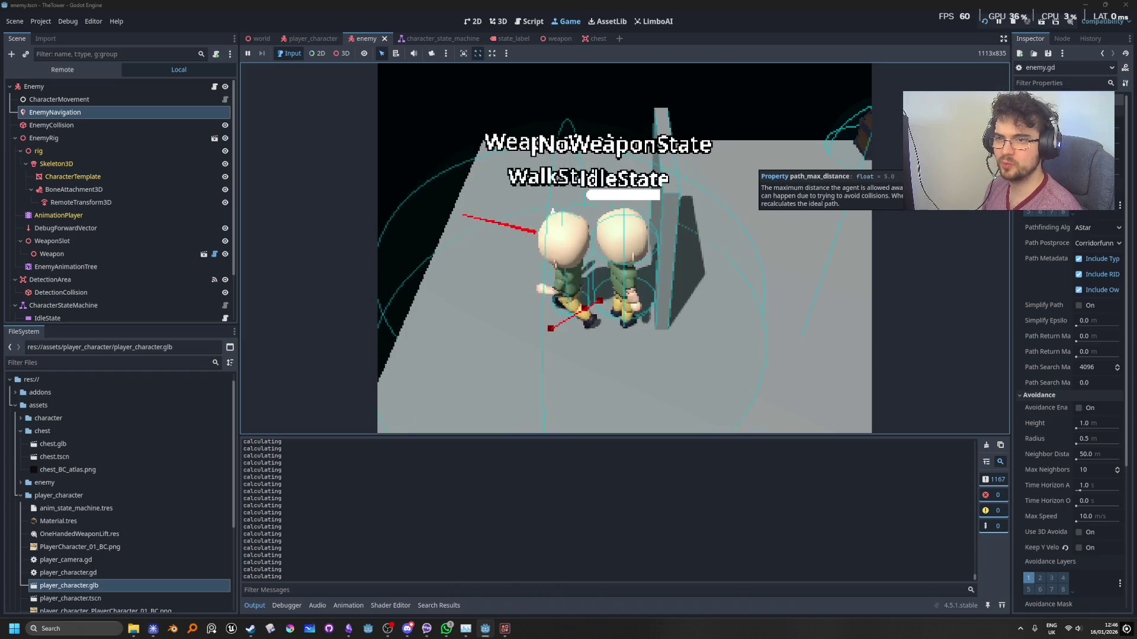
Try new Path Max Distance values on EnemyNavigation, running the game between edits.
left_click(1013, 22)
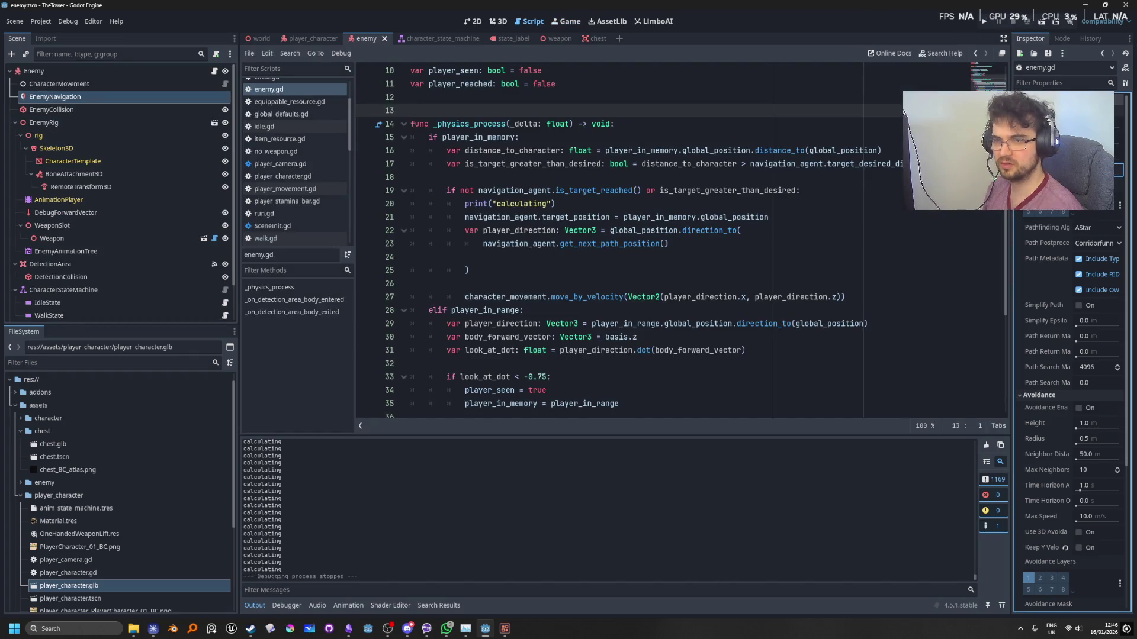
key("Return")
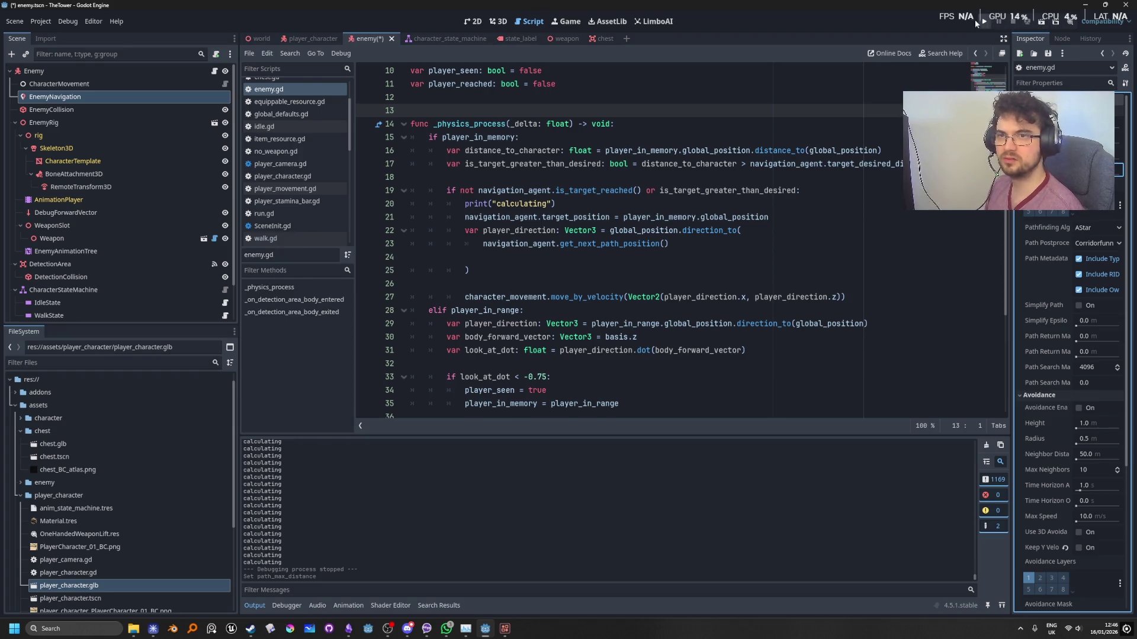
left_click(985, 23)
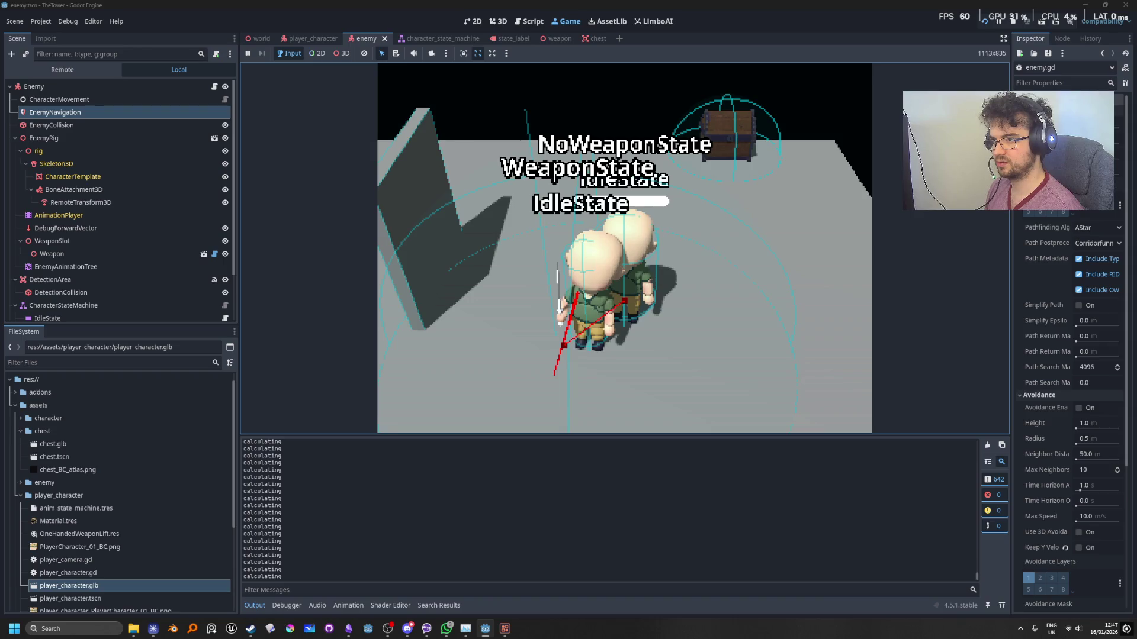
left_click(1016, 26)
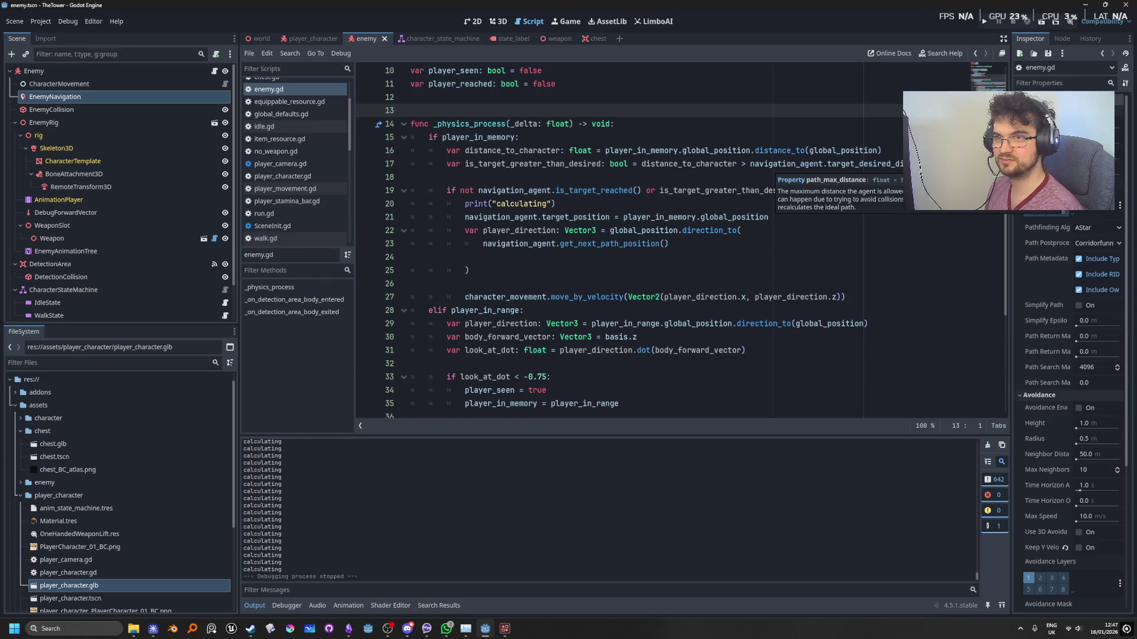
key("Return")
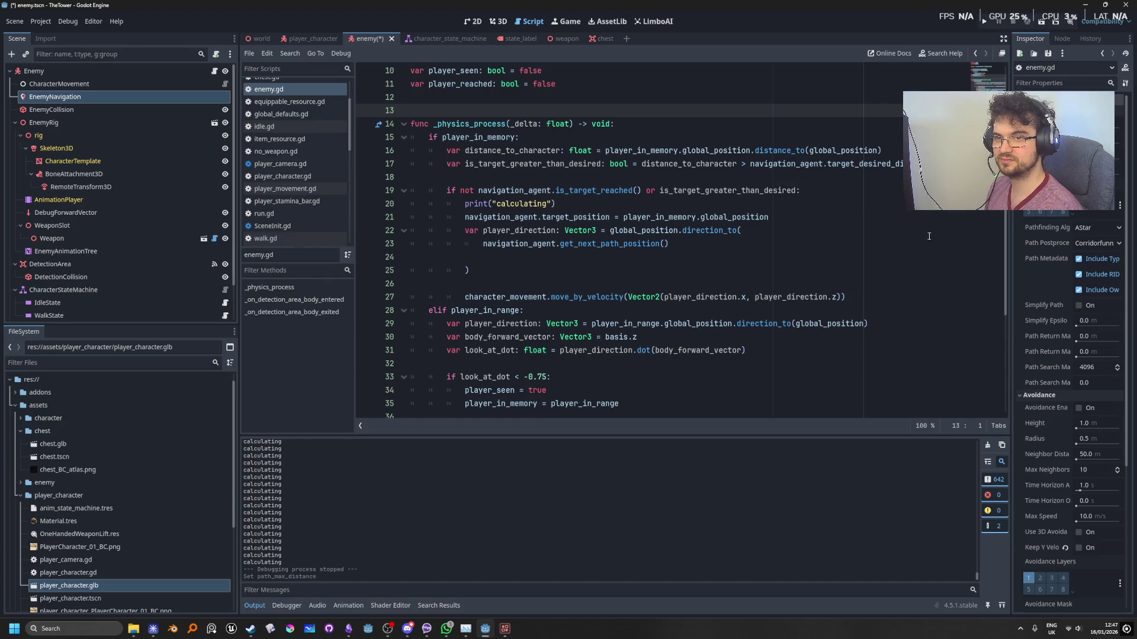
left_click(1096, 170)
Copy 'var player_direction: Vector3' onto a new line at the top of the player_in_memory branch.
key("Return")
left_click(823, 219)
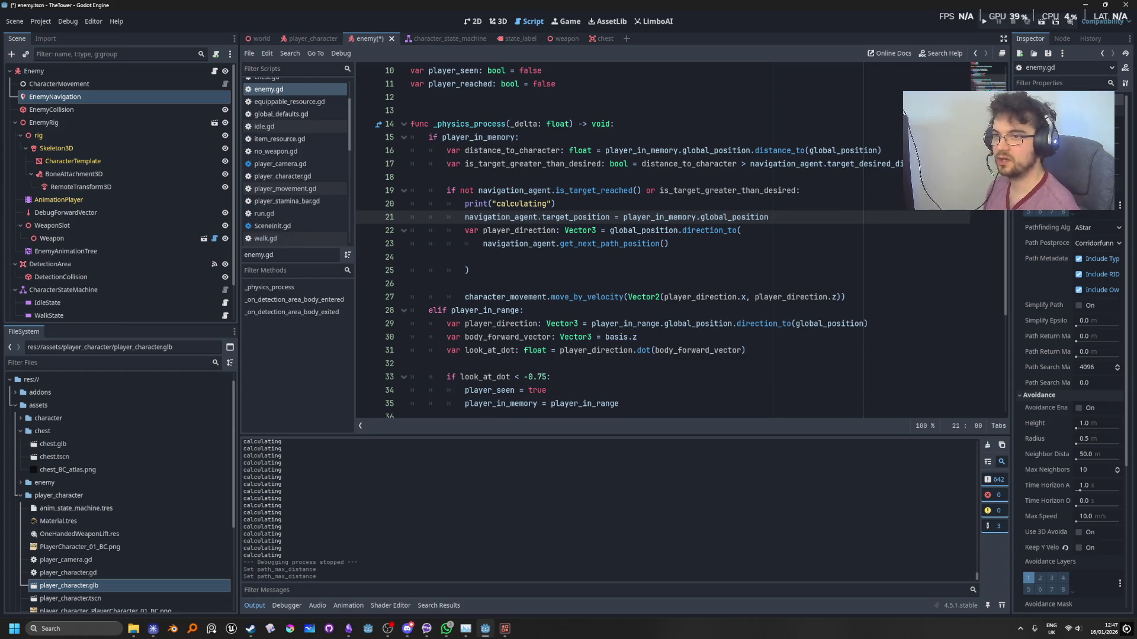
left_click(923, 164)
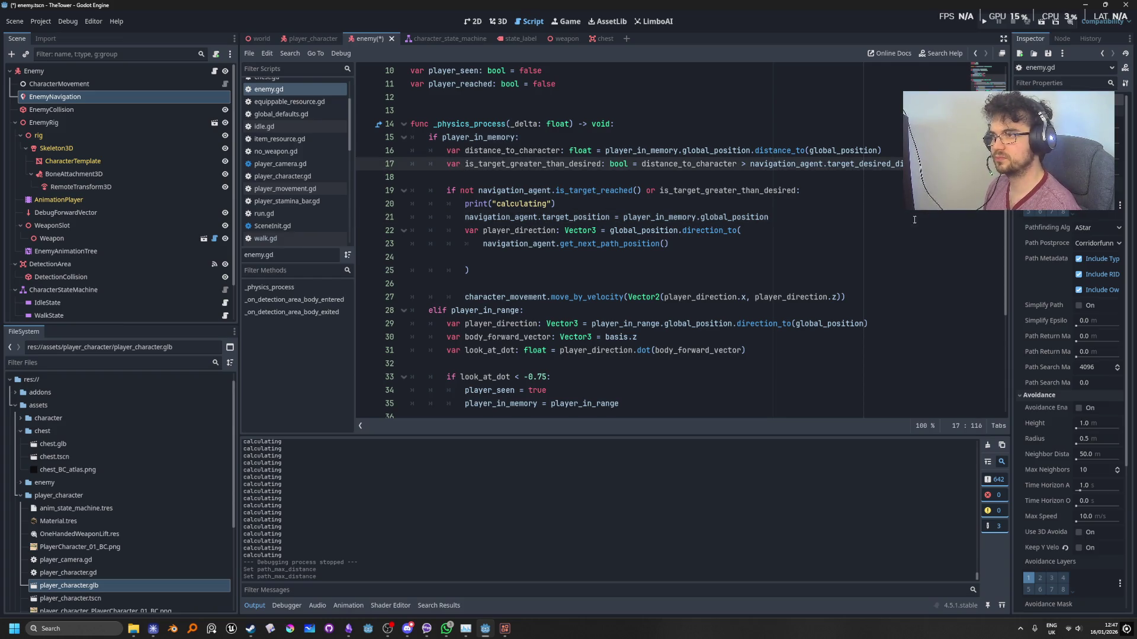
left_click(583, 142)
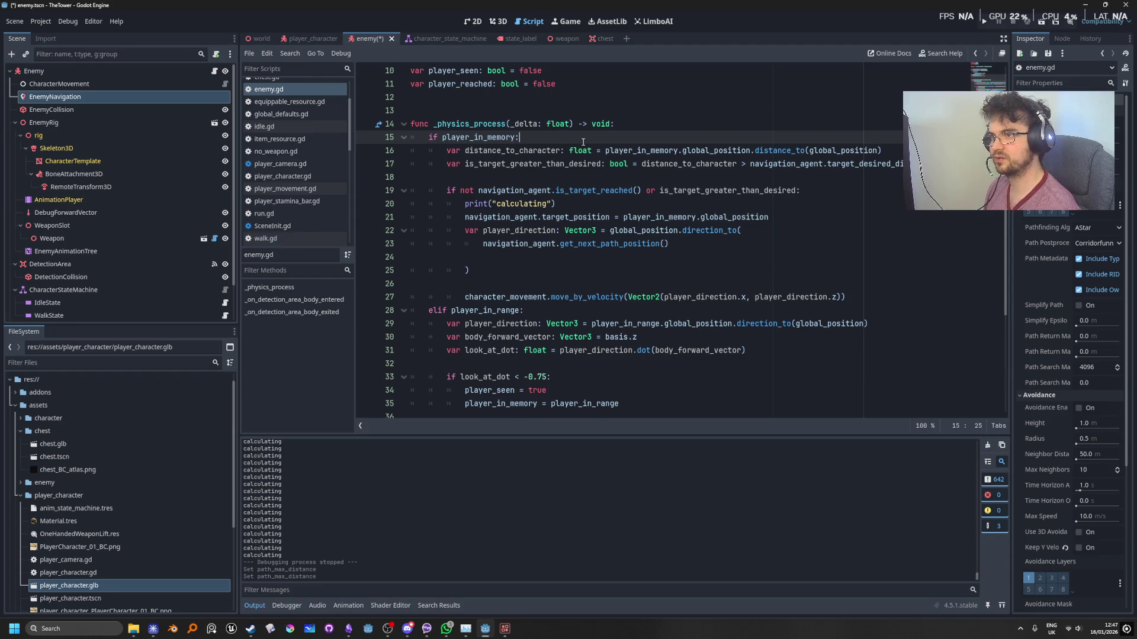
left_click_drag(601, 231, 466, 232)
key("ctrl+c")
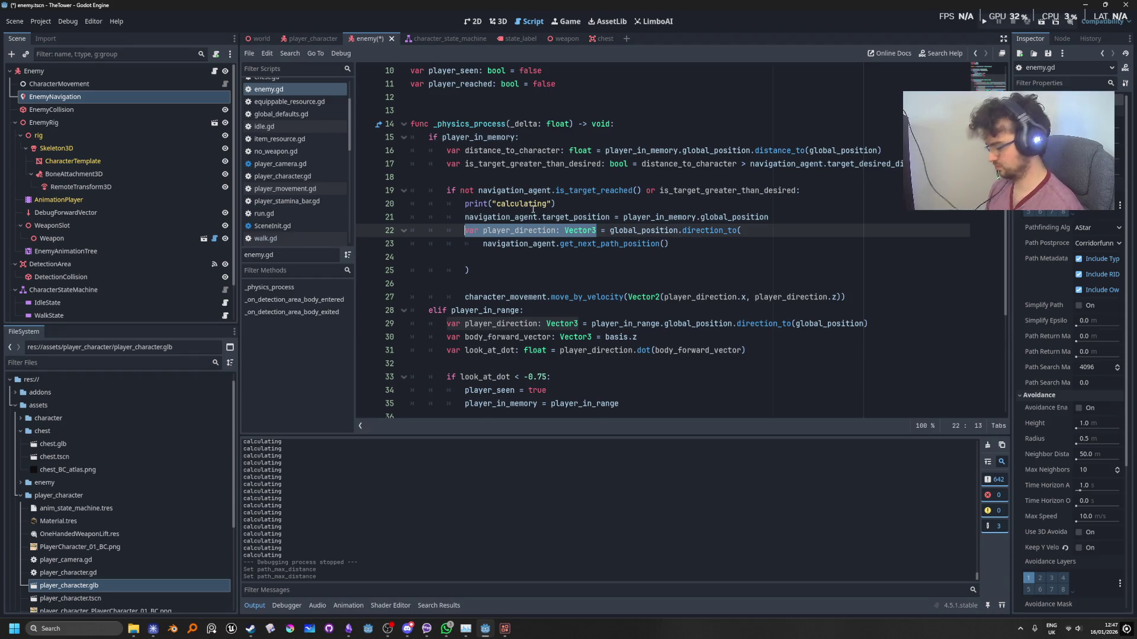
left_click(583, 142)
key("Return")
key("ctrl+v")
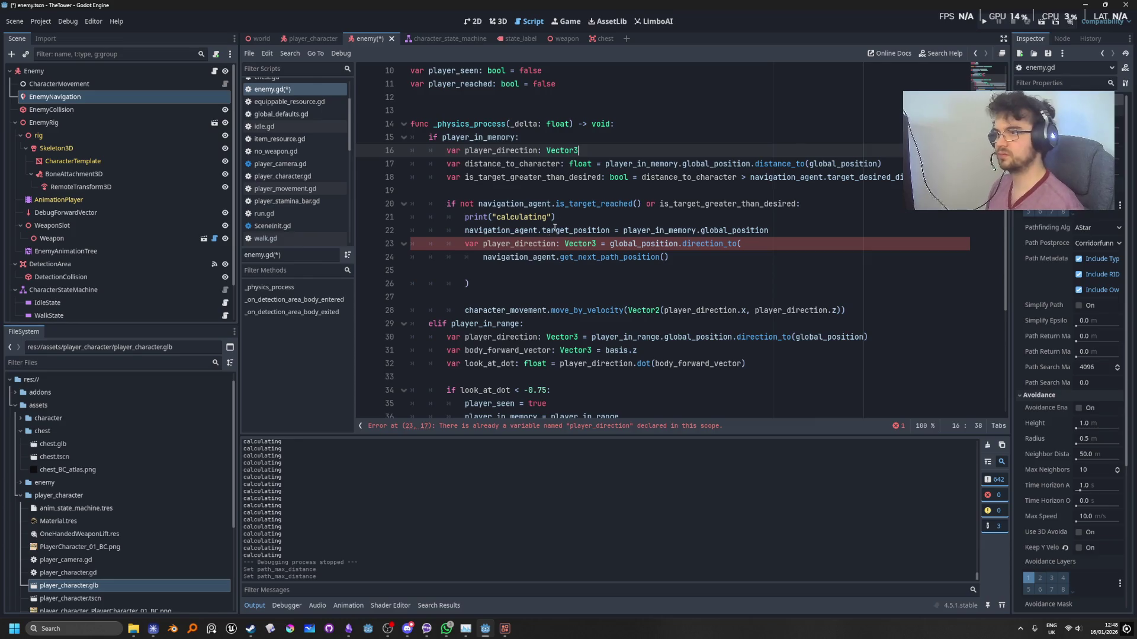
Make line 23 a plain player_direction assignment, unindent the movement call, and run the game.
double_click(472, 244)
key("Delete")
key("Delete")
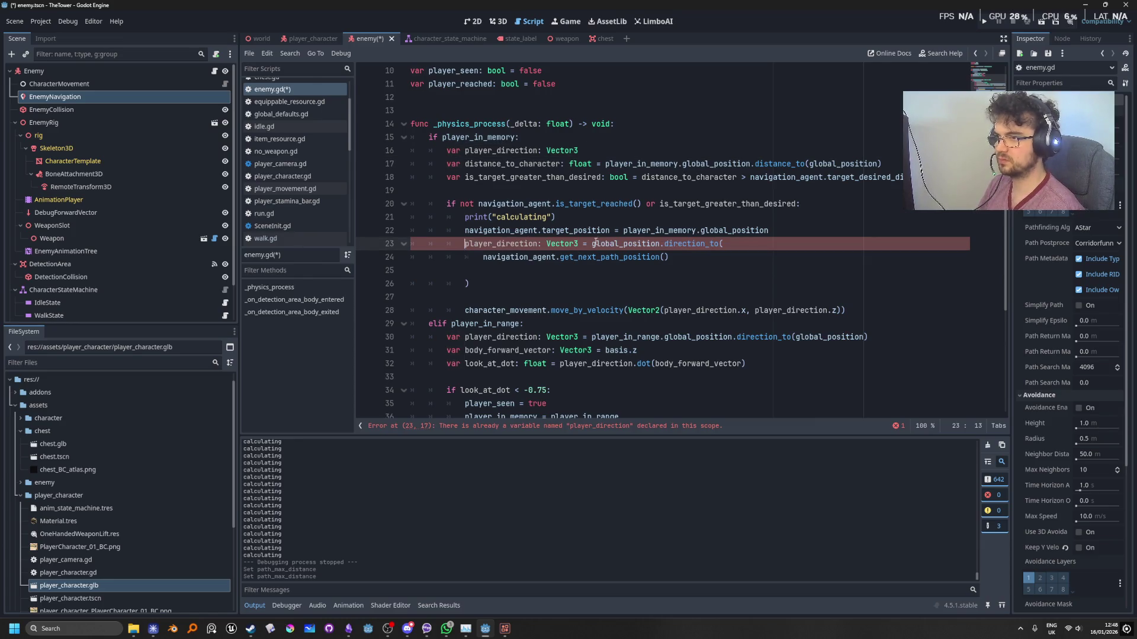
left_click_drag(568, 245, 542, 243)
key("Delete")
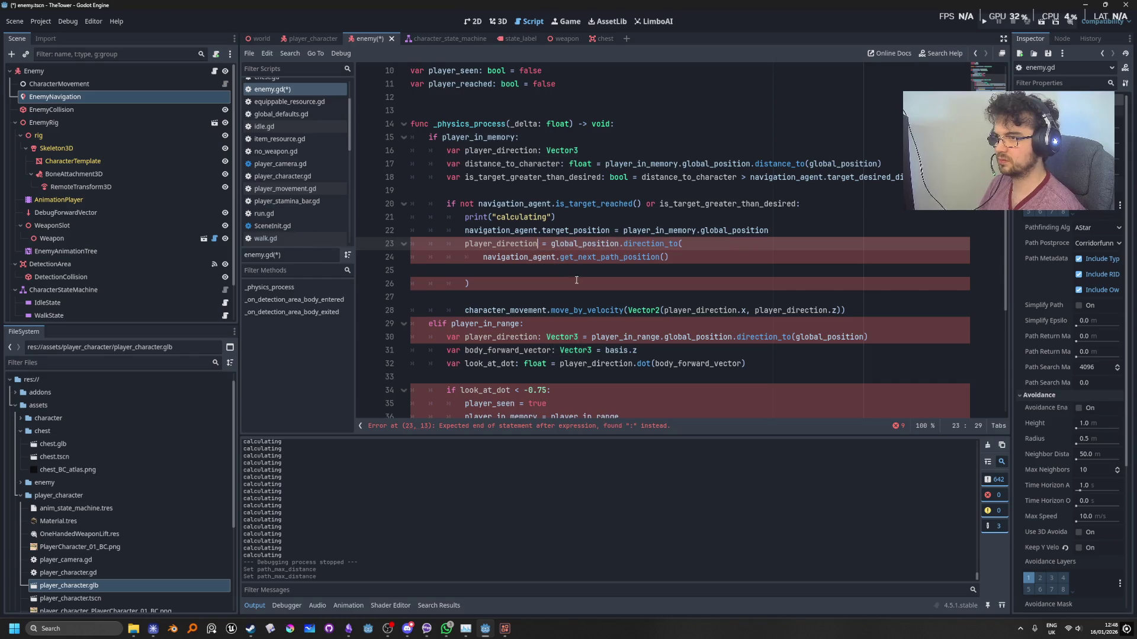
key("Down")
key("End")
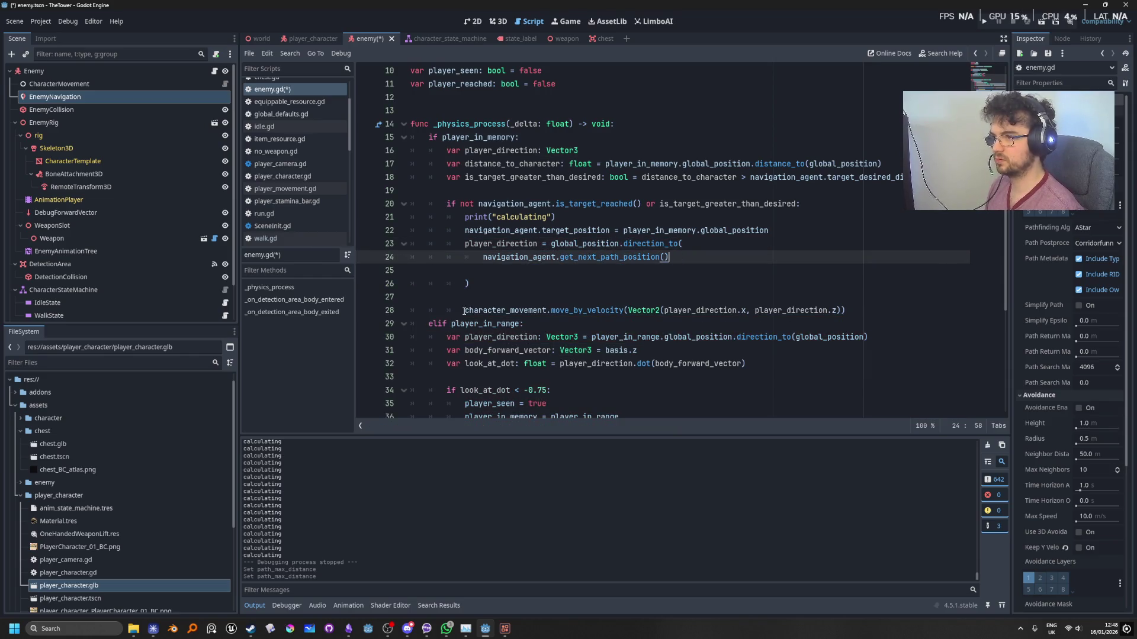
left_click(465, 310)
key("BackSpace")
left_click(656, 216)
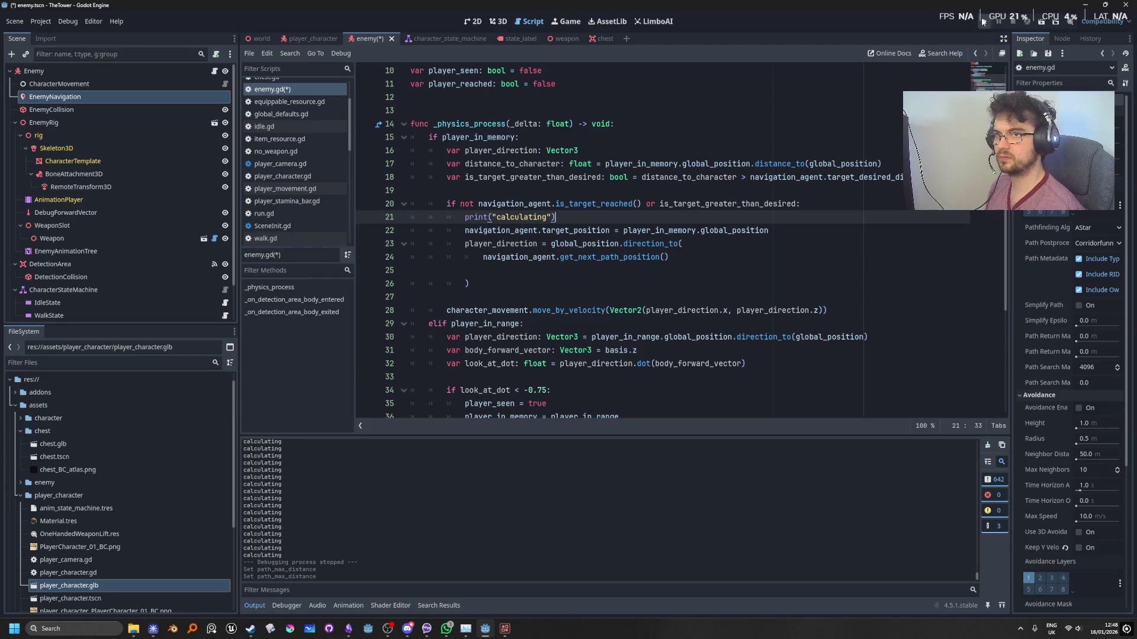
left_click(982, 22)
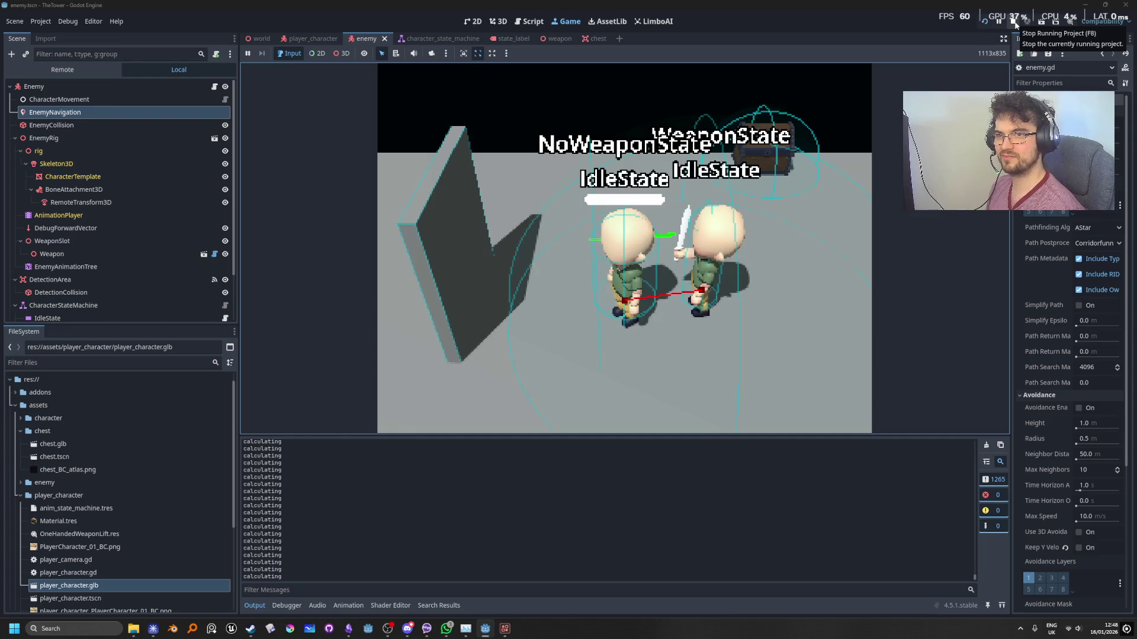
Change Target Desired Distance between runs, retesting the enemy chase twice.
left_click(1013, 22)
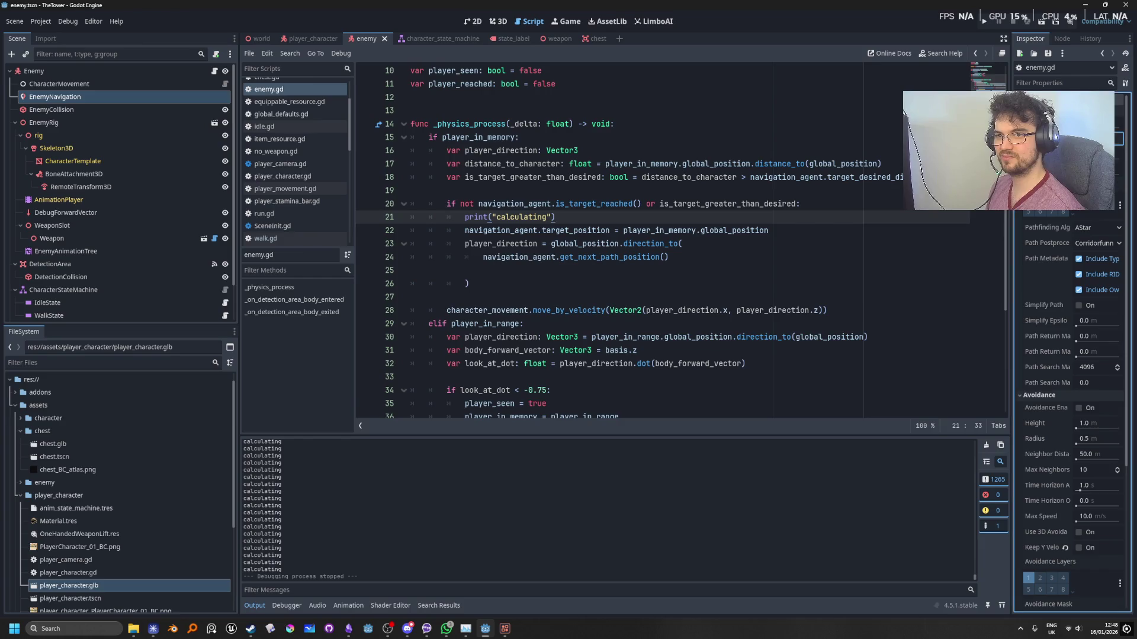
key("Return")
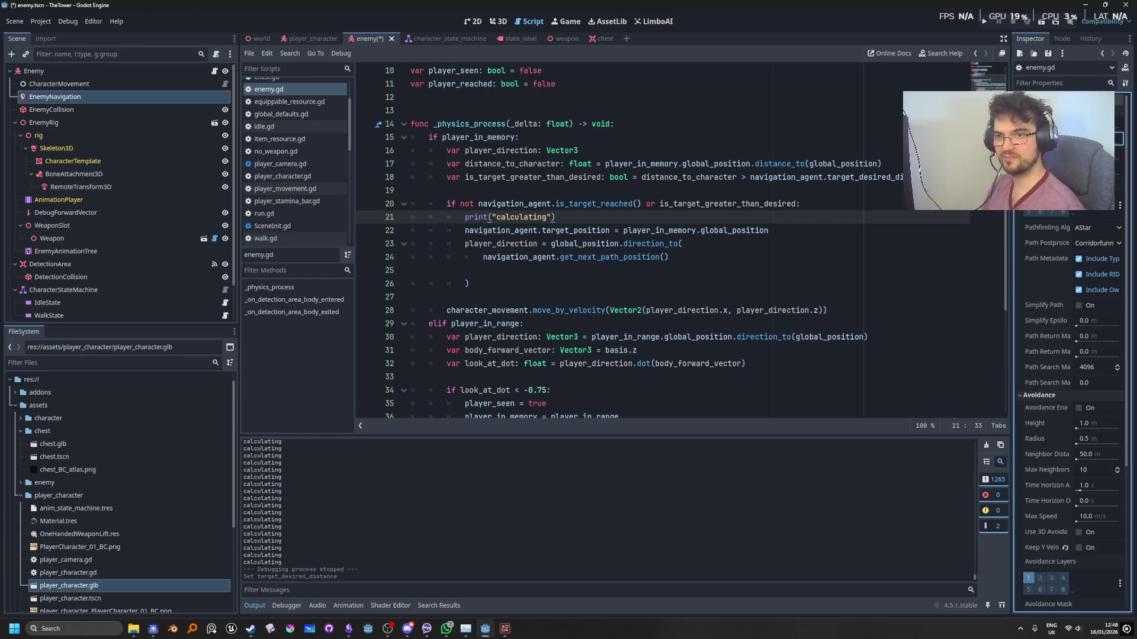
left_click(985, 22)
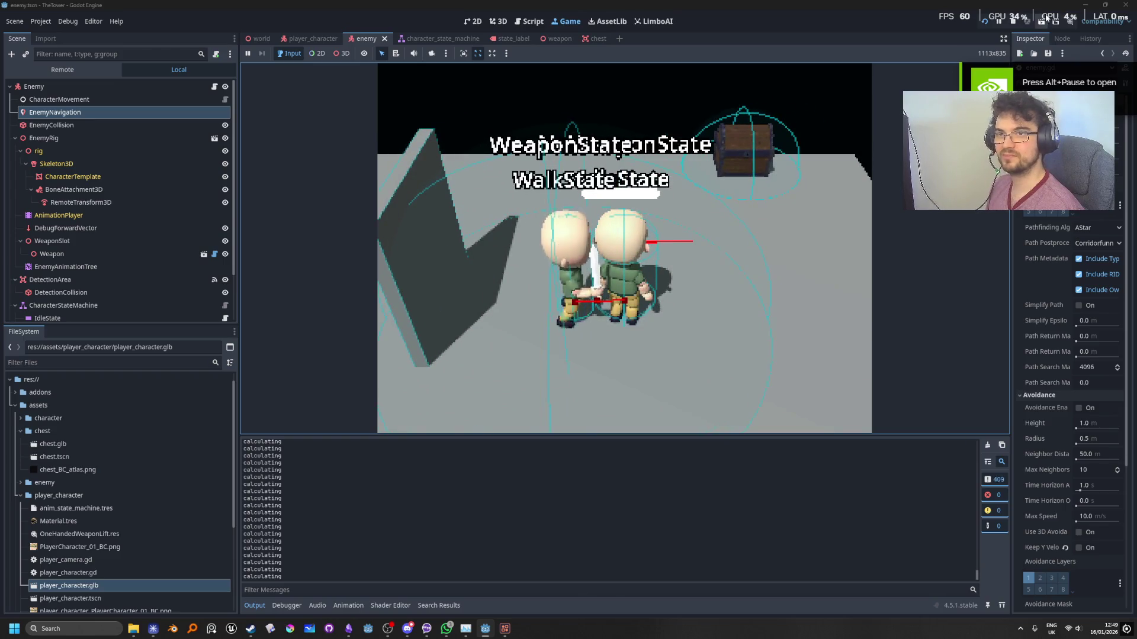
left_click(1012, 23)
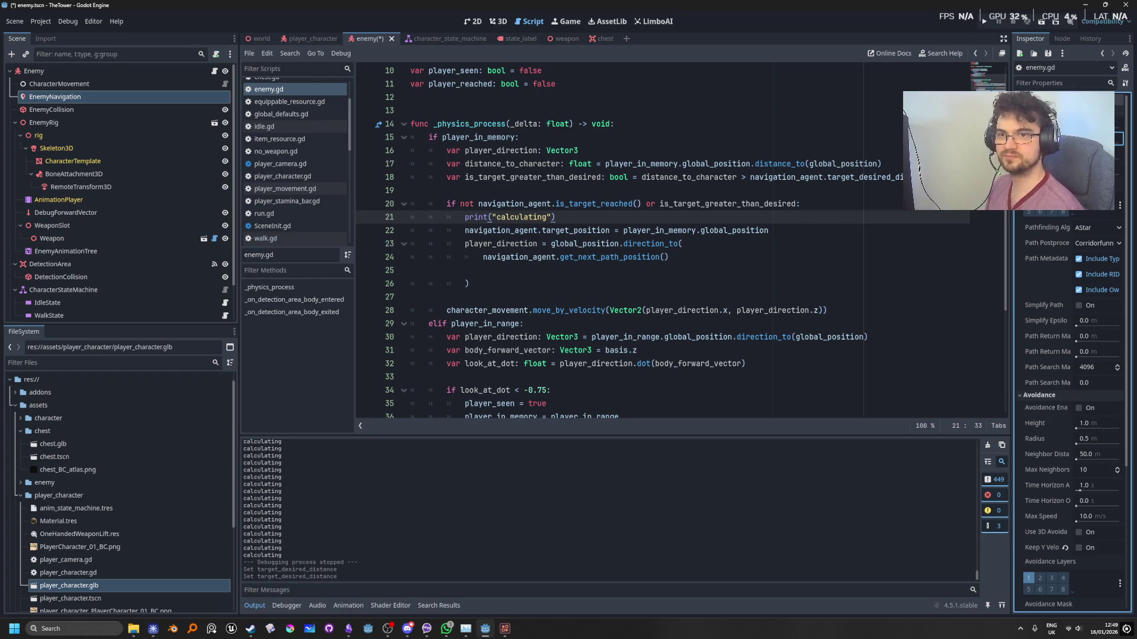
left_click(983, 24)
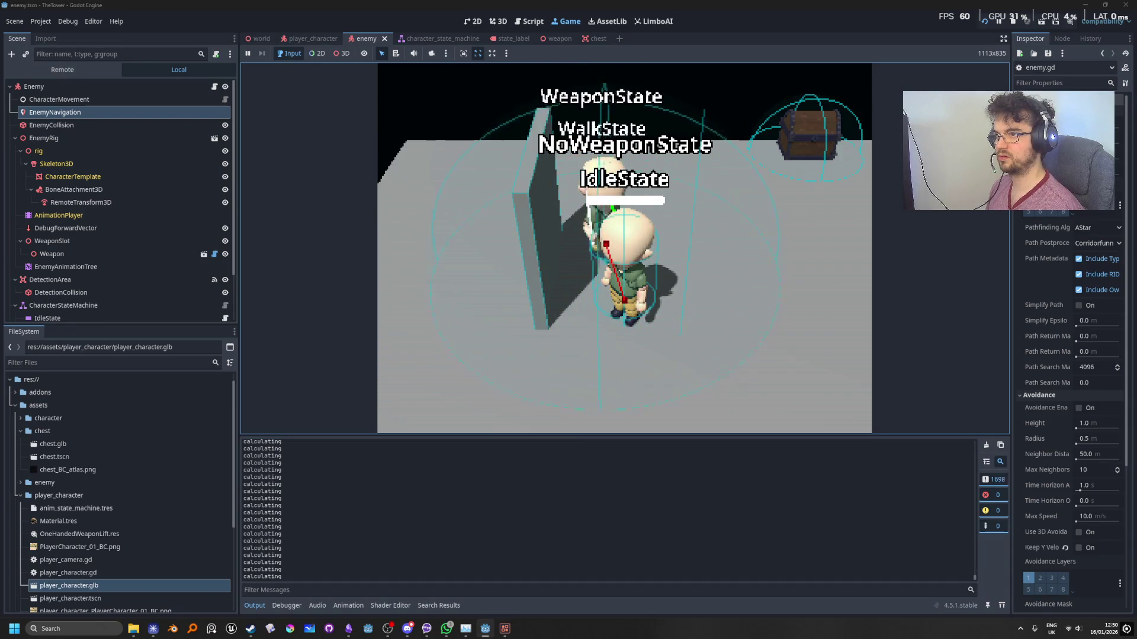
Stop the game and move to the commit Summary field in GitHub Desktop.
left_click(1013, 21)
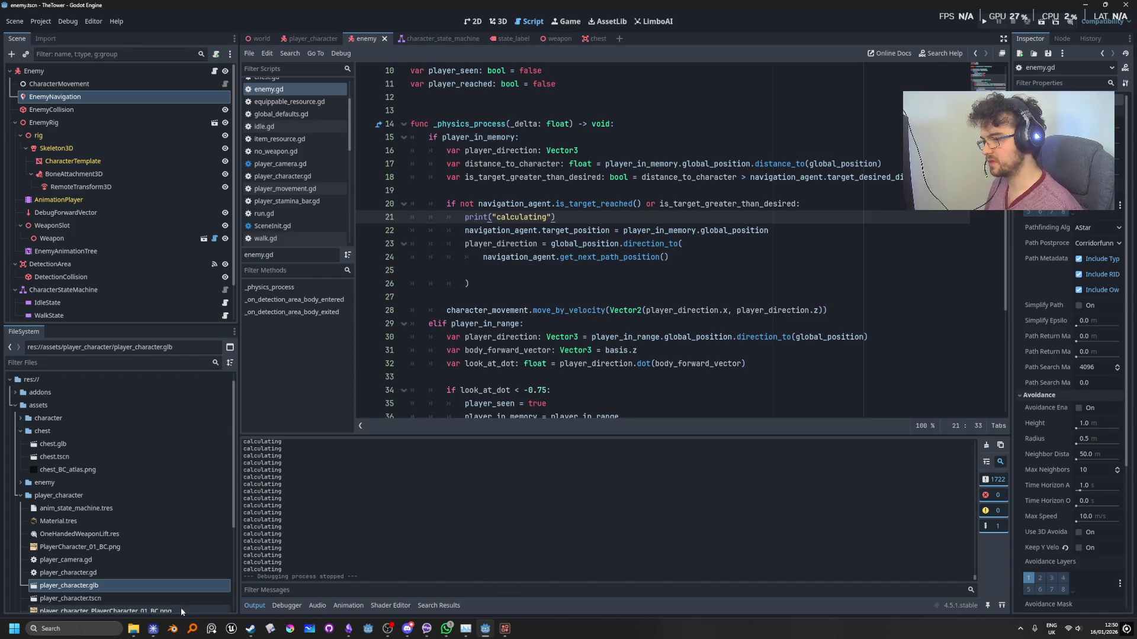
left_click(334, 627)
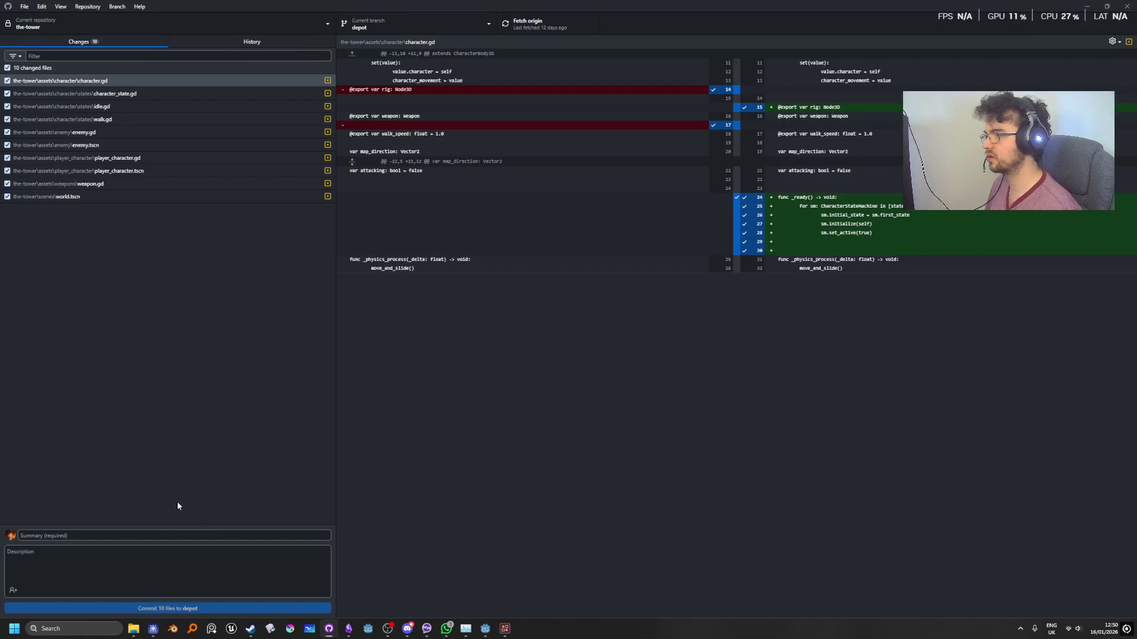
left_click(179, 535)
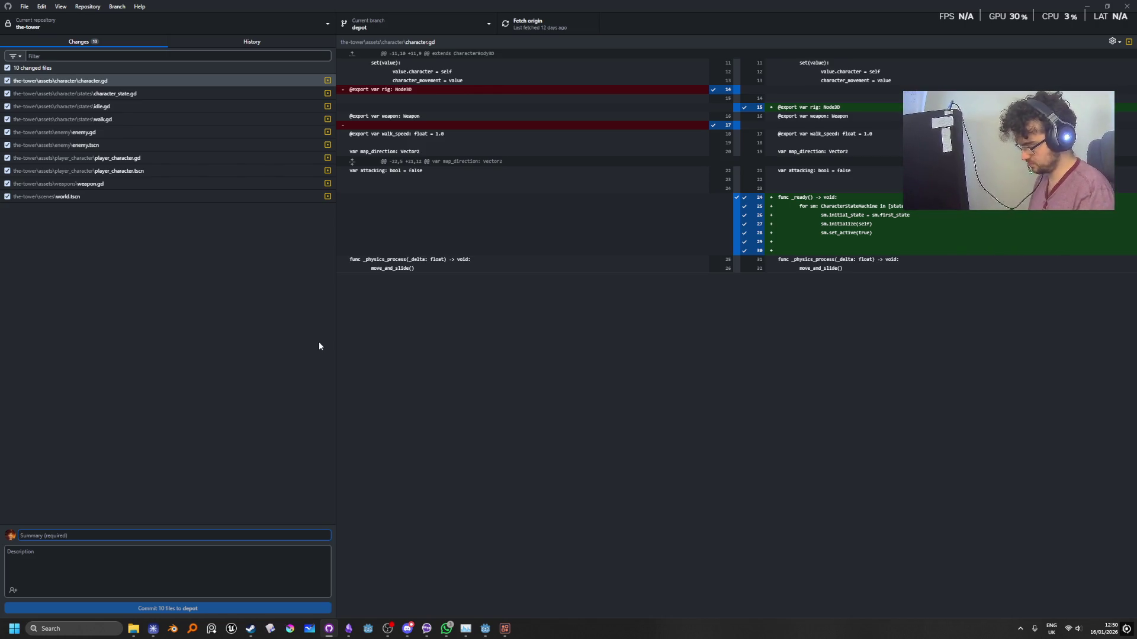
Enter 'enemy pathfinding' as the summary and commit the 10 changed files to depot.
type("enemy pathfinding")
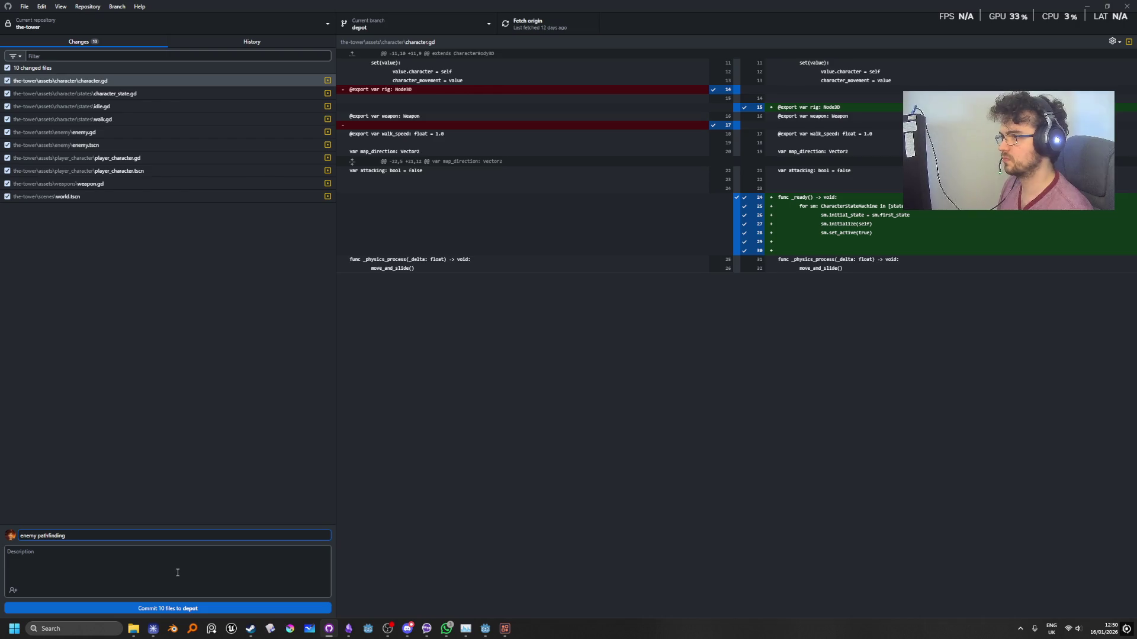
left_click(170, 607)
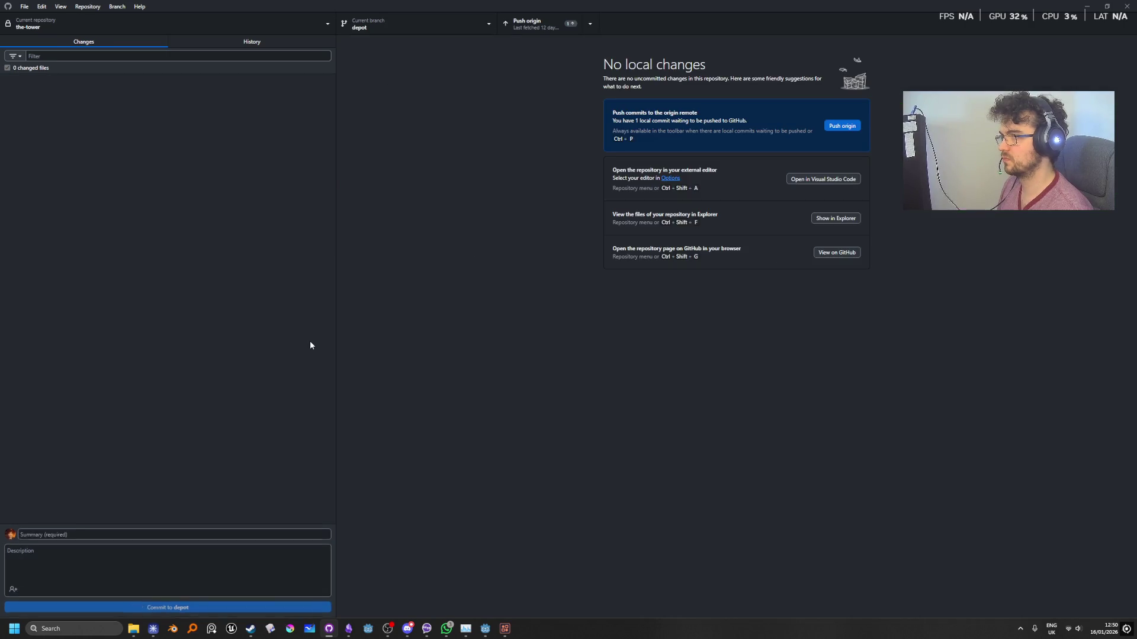
Push the 'enemy pathfinding' commit to origin and bring GitHub Desktop back into focus.
left_click(841, 127)
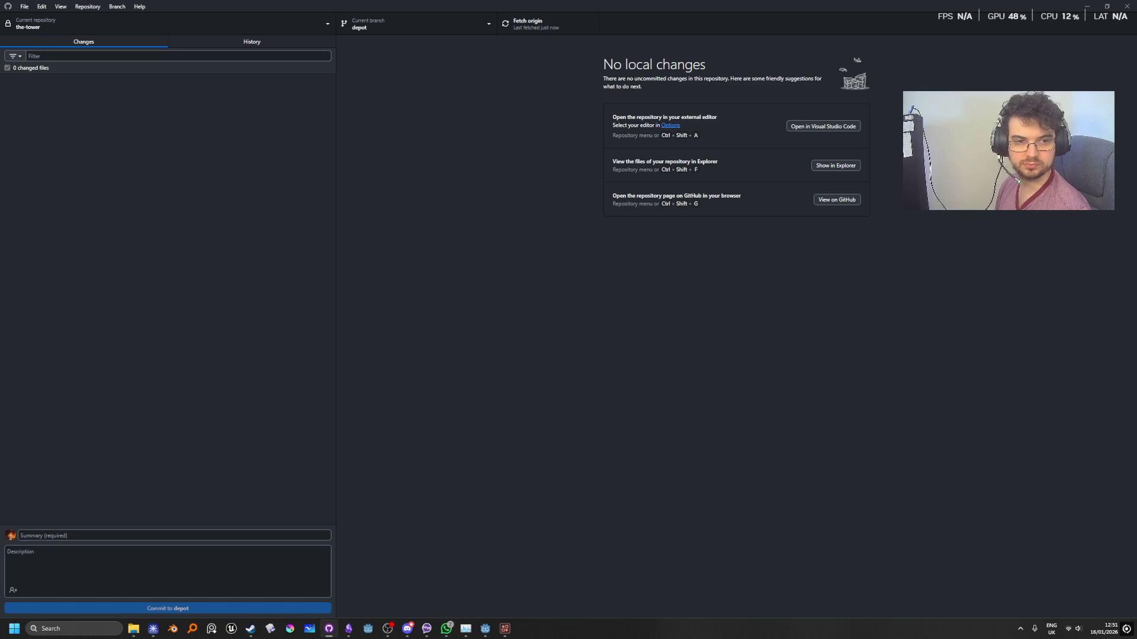
left_click(601, 453)
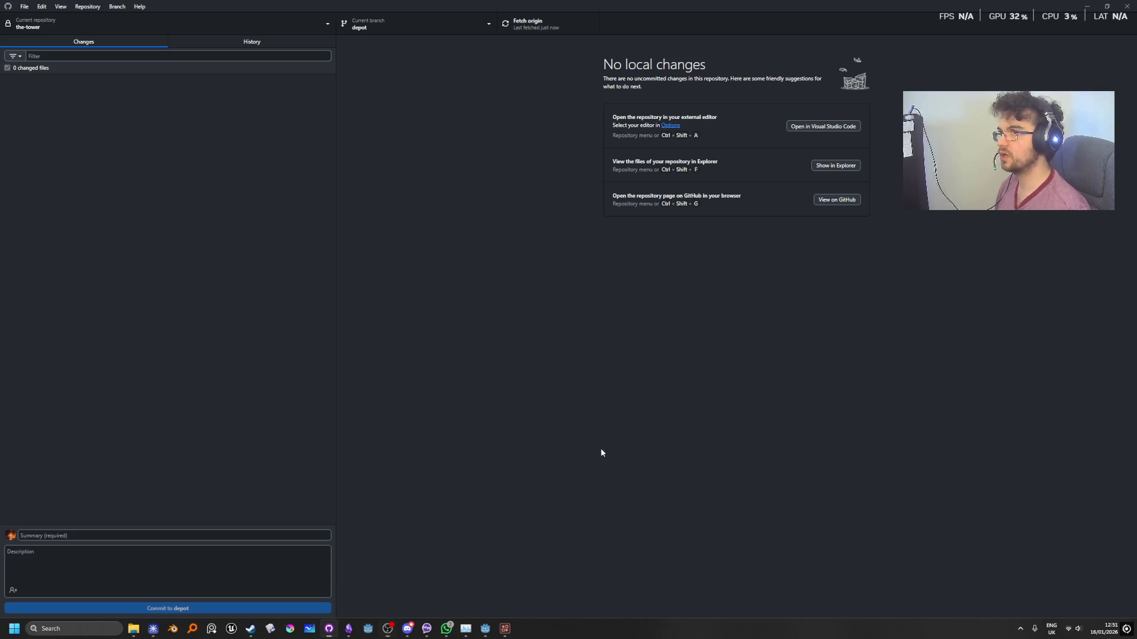
Close the texture atlas project window, check line 17 of enemy.gd in Godot, then close Godot.
left_click(501, 633)
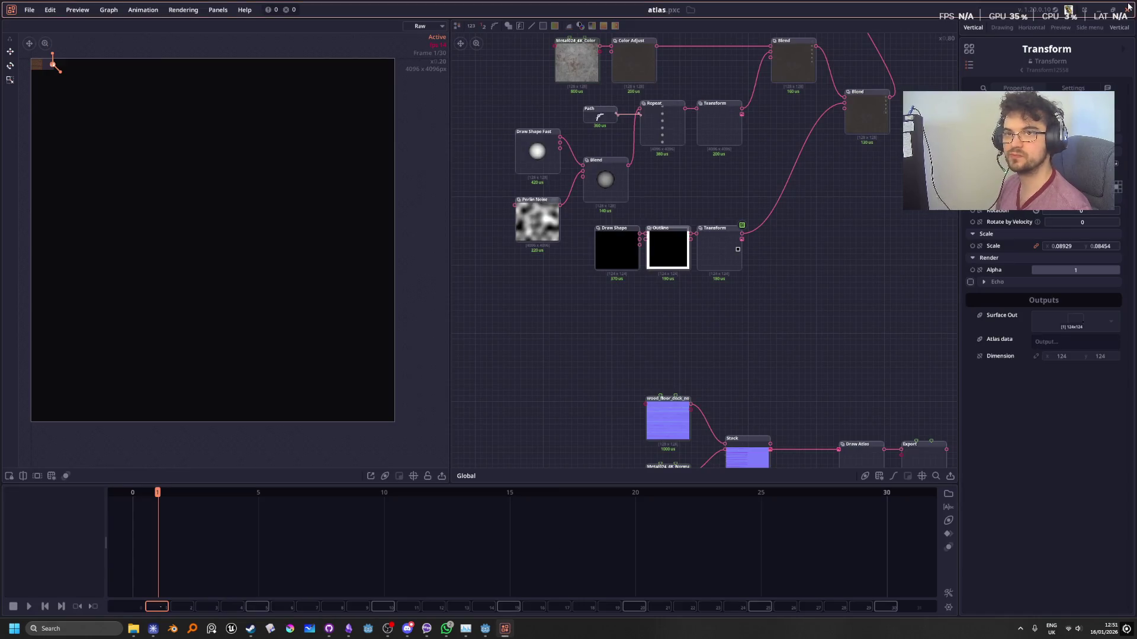
key("alt+F4")
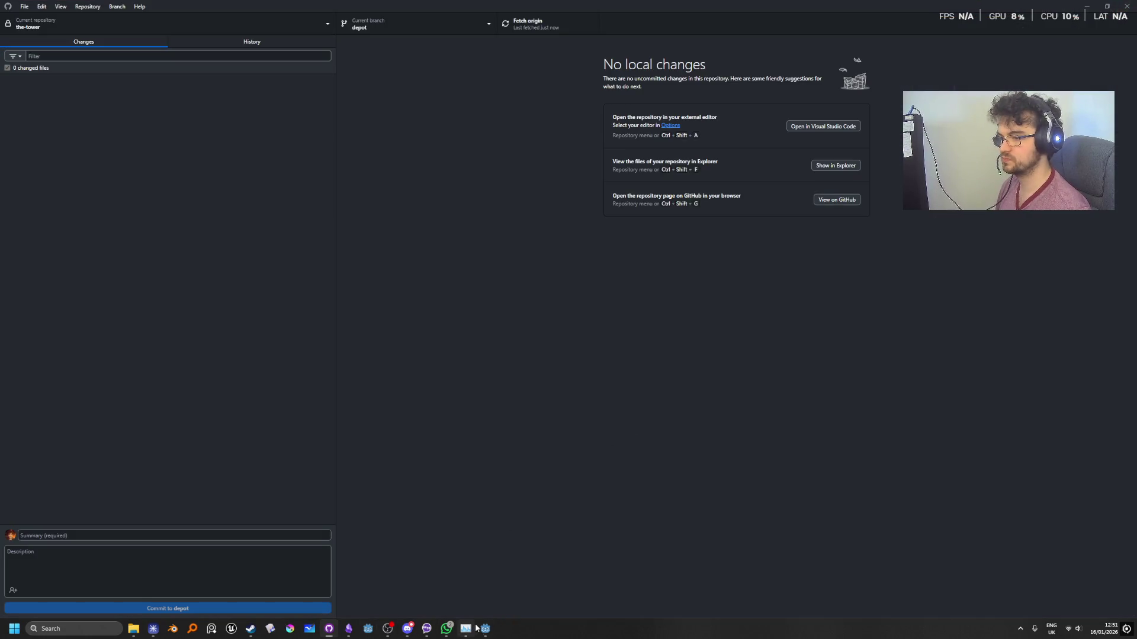
left_click(484, 630)
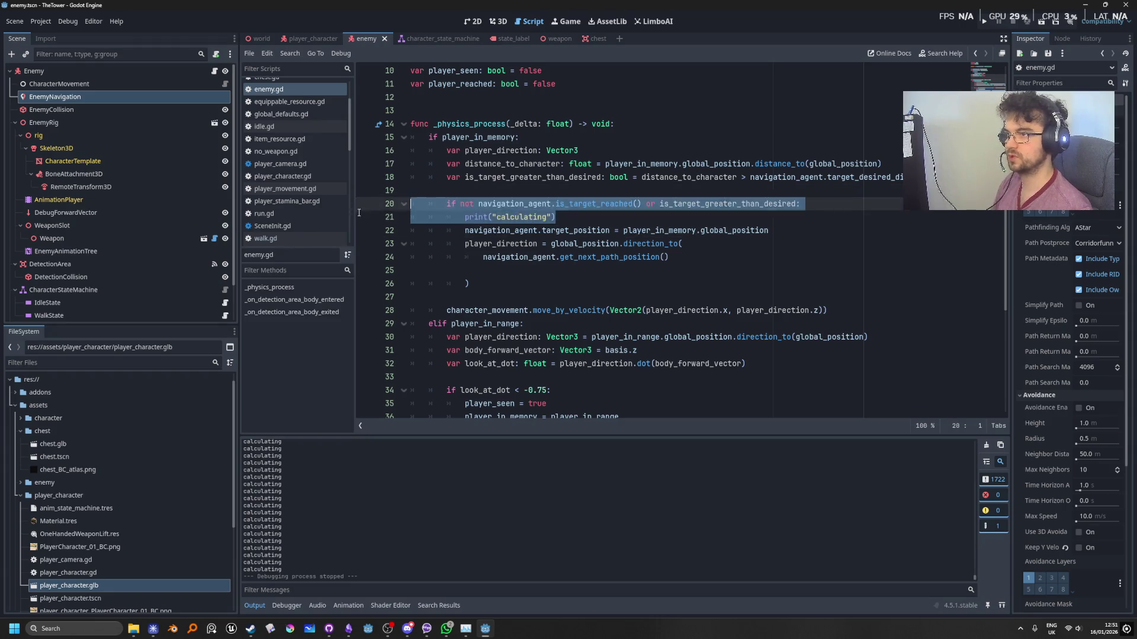
left_click(752, 164)
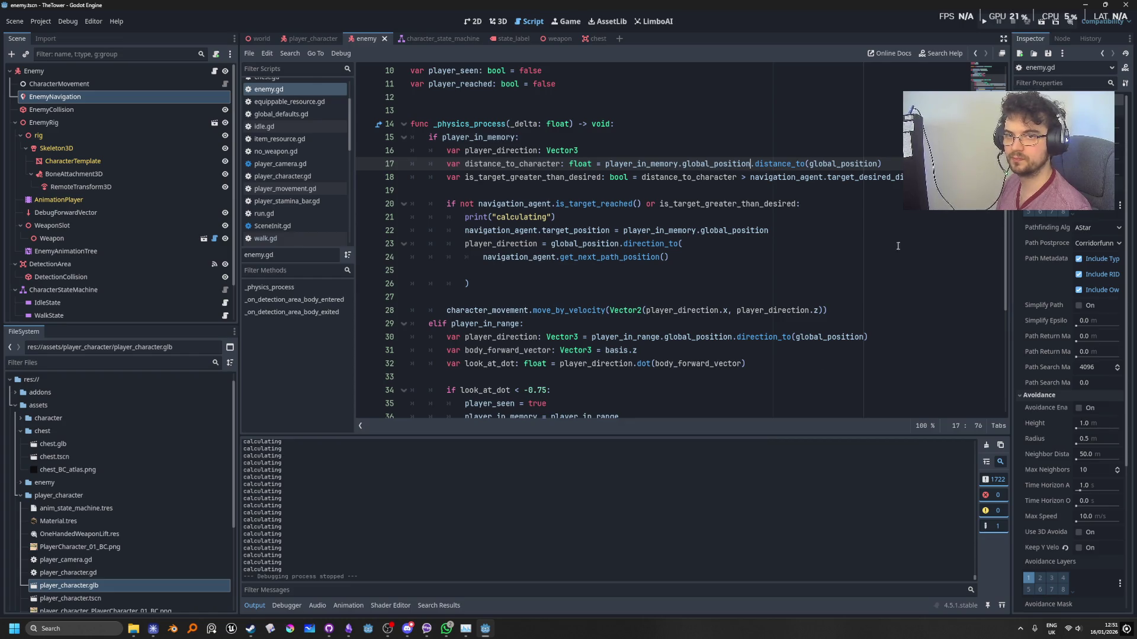
left_click(1126, 8)
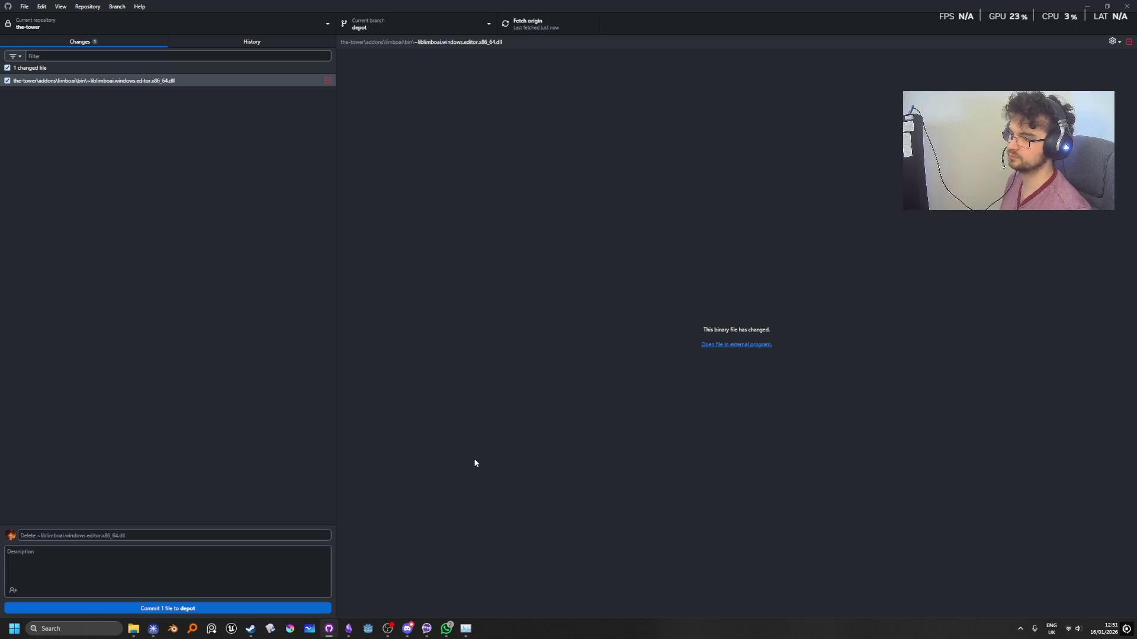
Review the one pending change, the deleted ~liblimboai.windows.editor.x86_64.dll in the limboai bin folder.
mouse_move(451, 634)
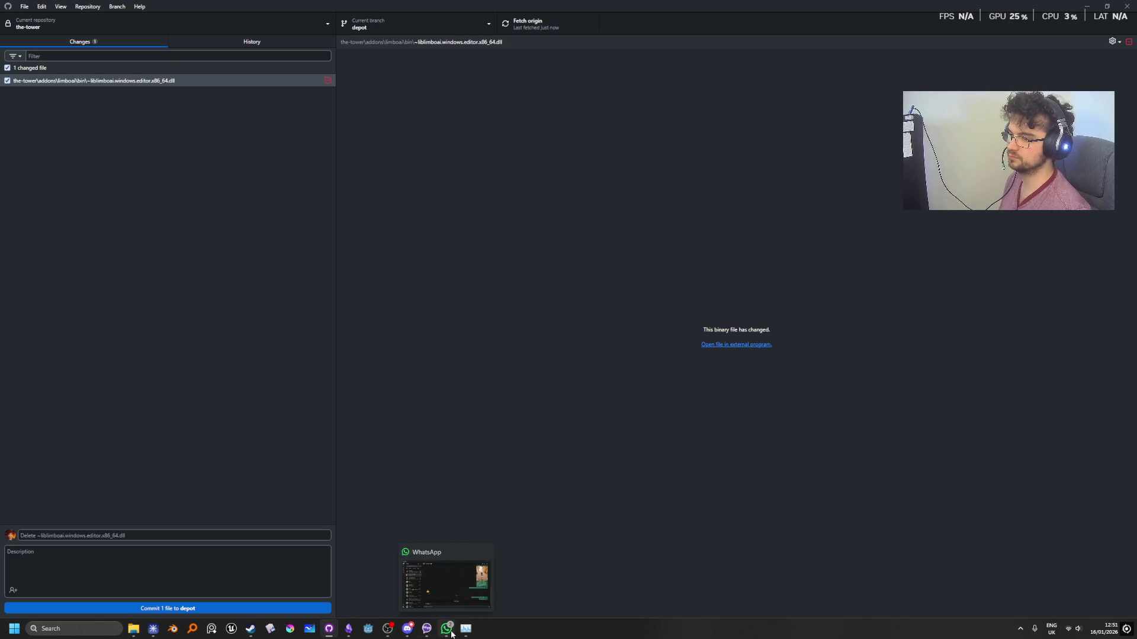